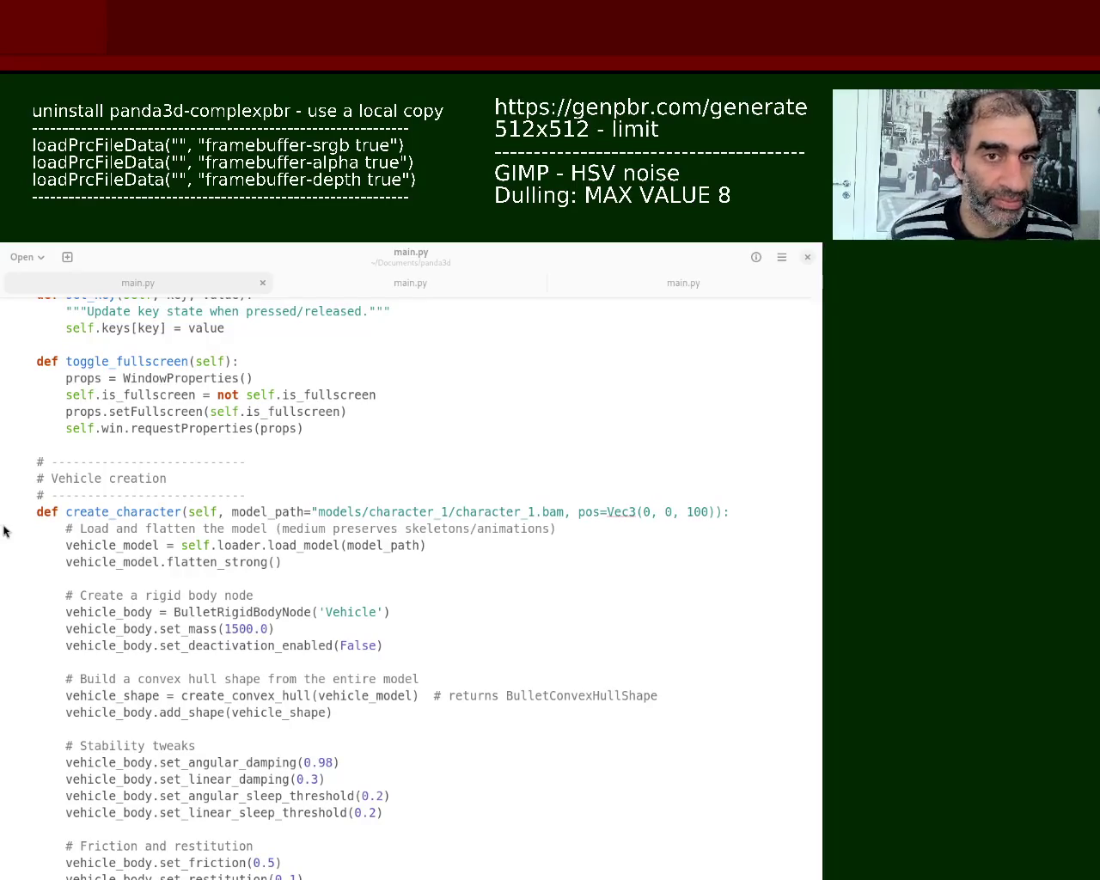
Step: Scroll through main.py to the update_physics and update_keys functions
left_click(198, 675)
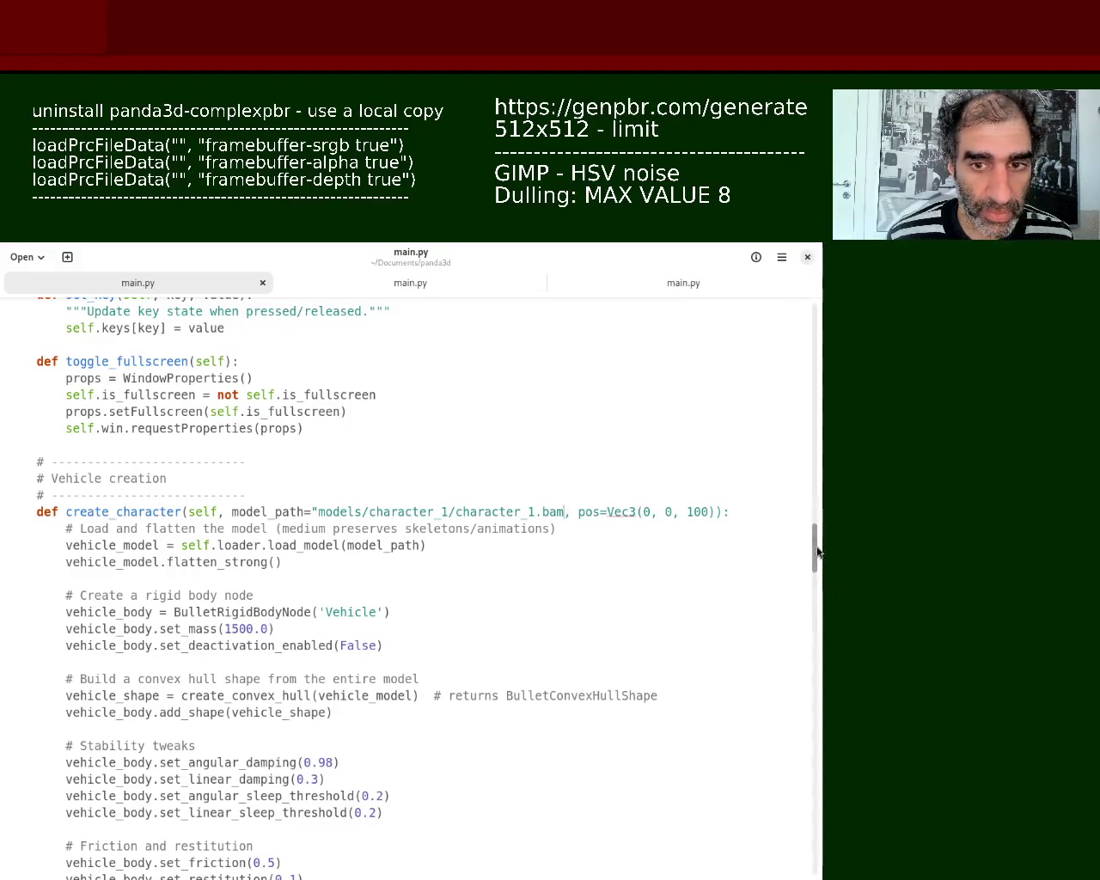
left_click_drag(817, 545, 818, 329)
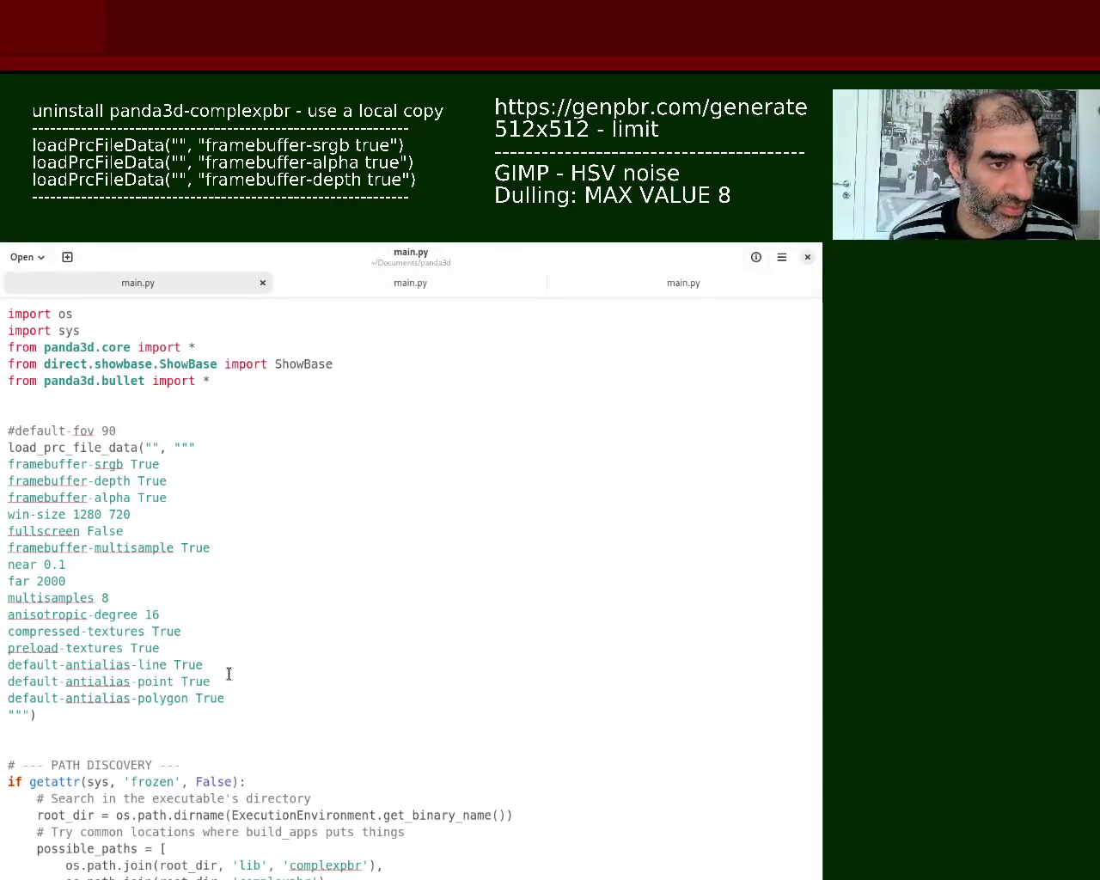
mouse_move(813, 324)
left_mouse_down()
mouse_move(812, 847)
mouse_move(823, 277)
mouse_move(803, 417)
mouse_move(821, 508)
mouse_move(760, 504)
left_mouse_up()
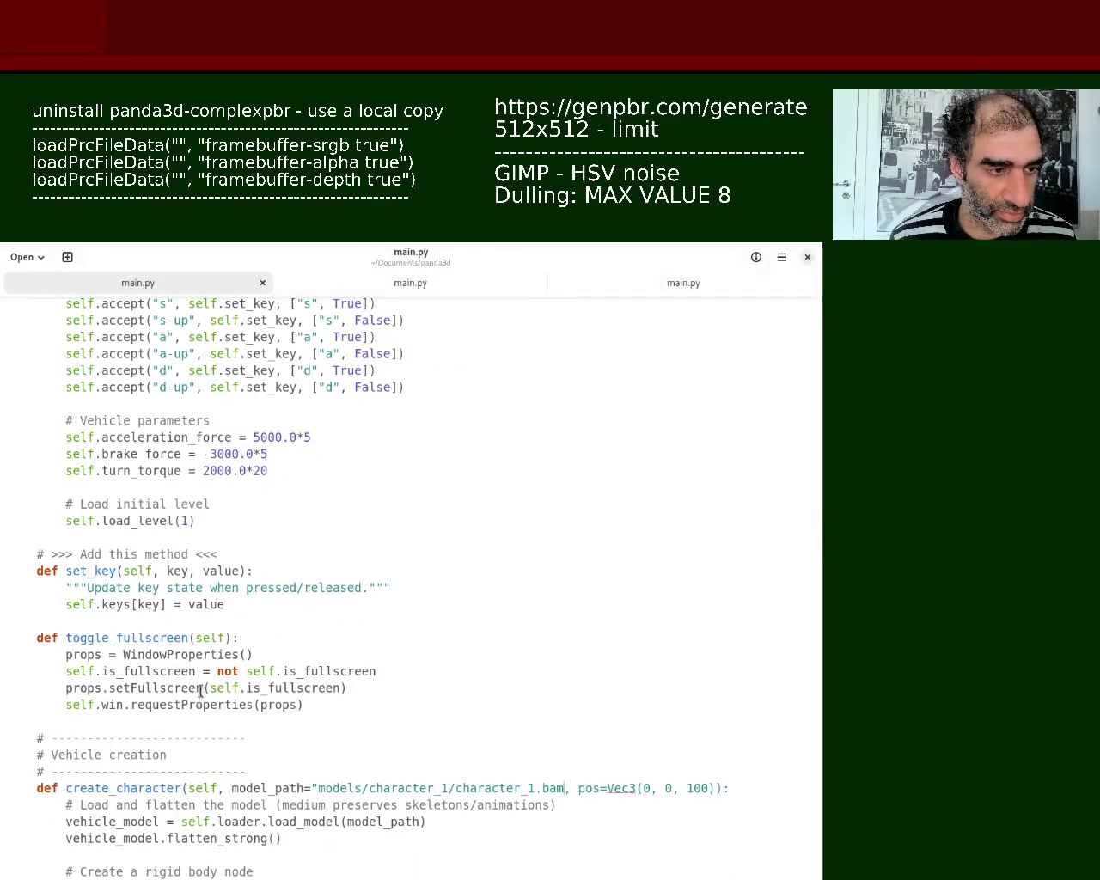
scroll(821, 533, "up", 6)
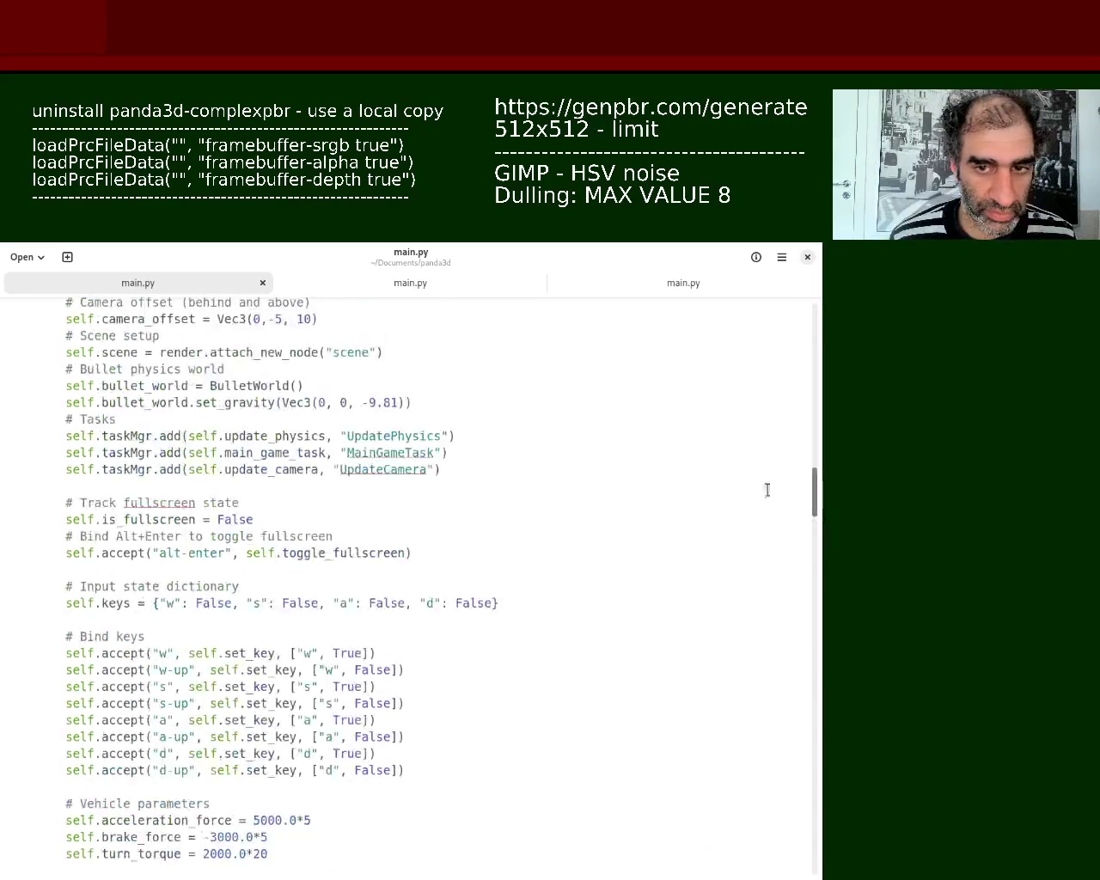
left_click(349, 646)
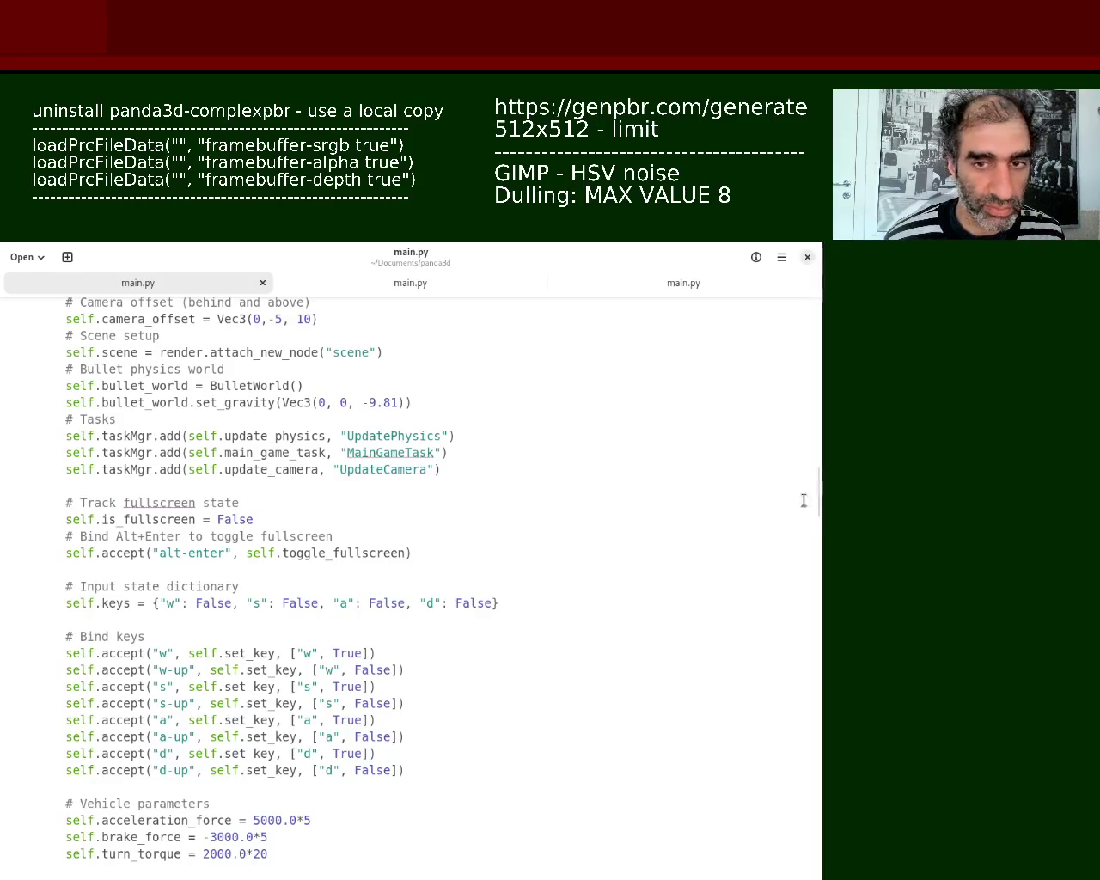
left_click_drag(815, 507, 819, 564)
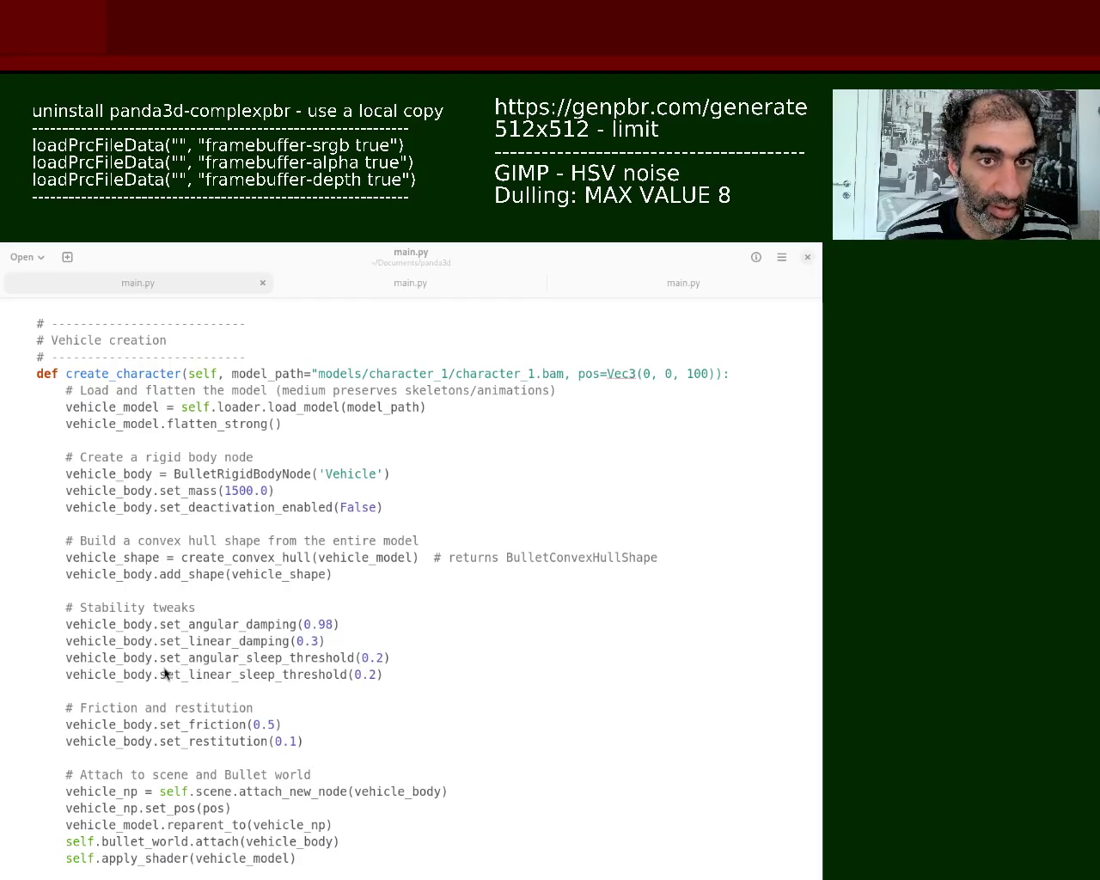
left_click(144, 650)
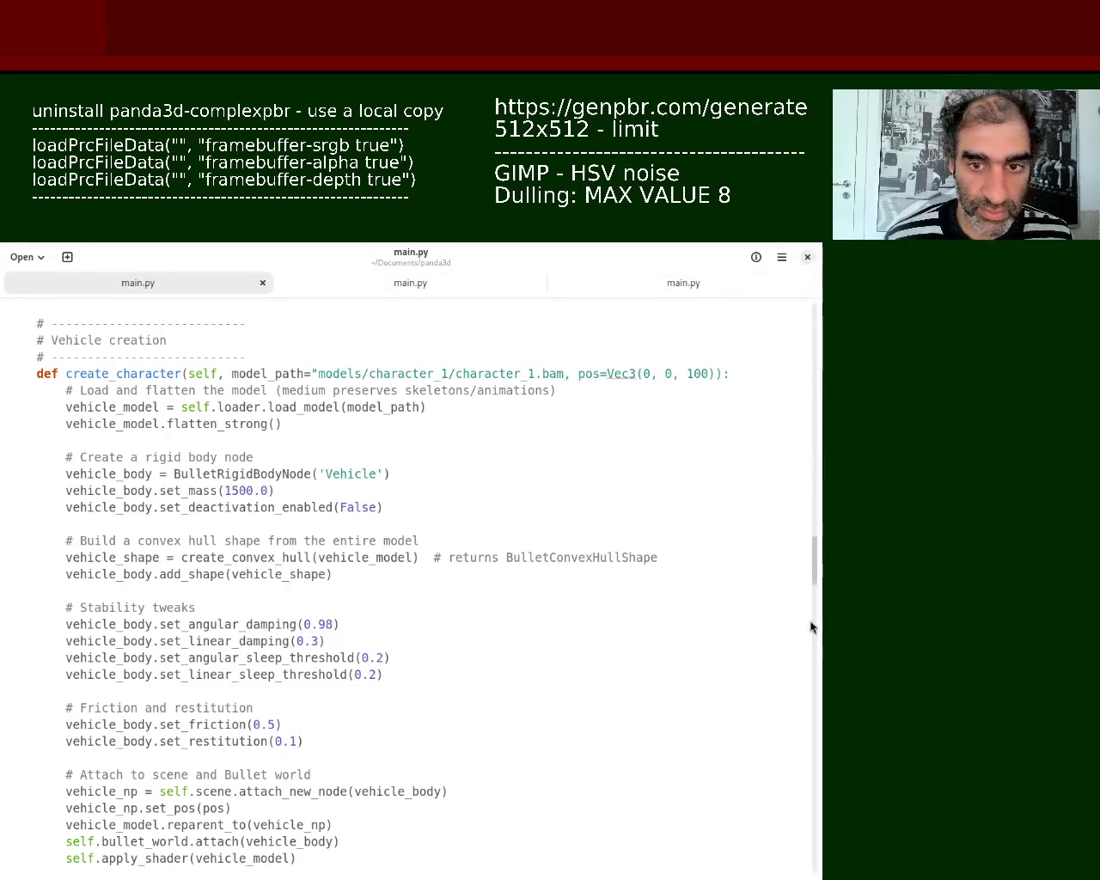
left_click_drag(813, 561, 798, 700)
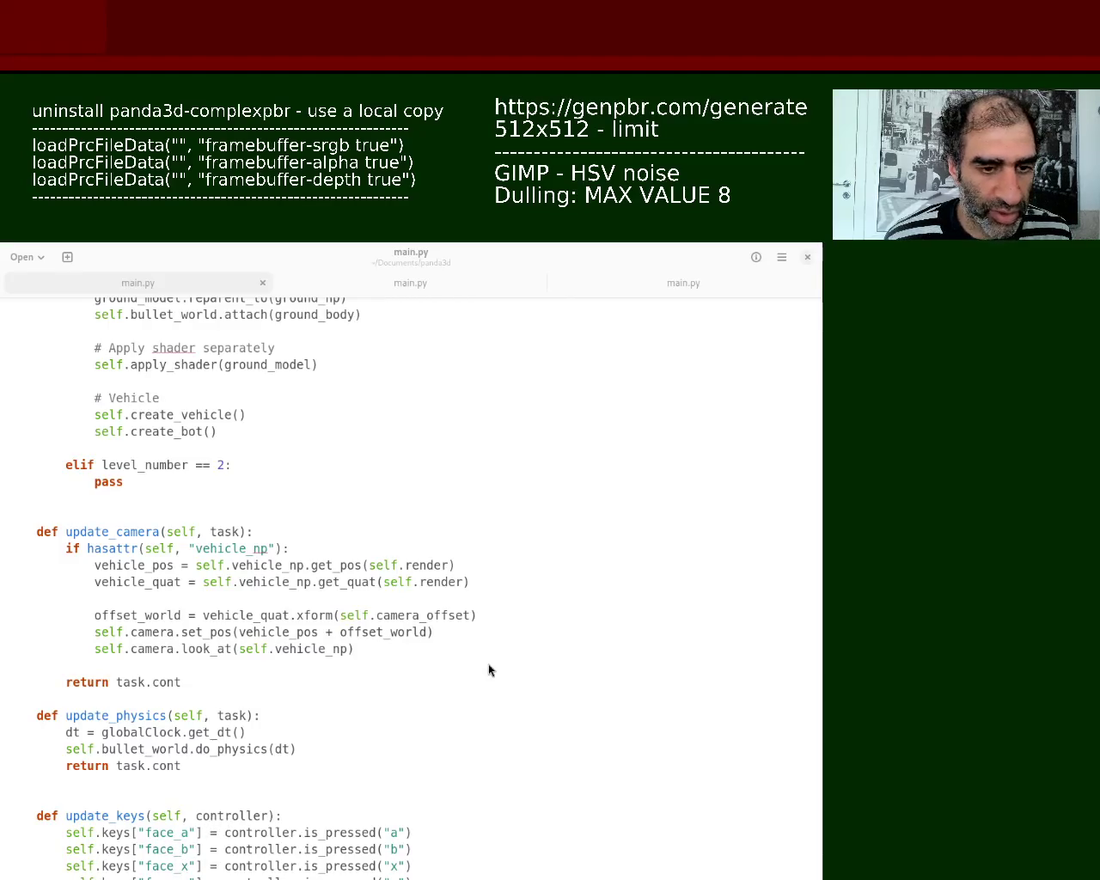
Step: Switch to Firefox and scroll through the Noah film image search results
key("alt+Tab")
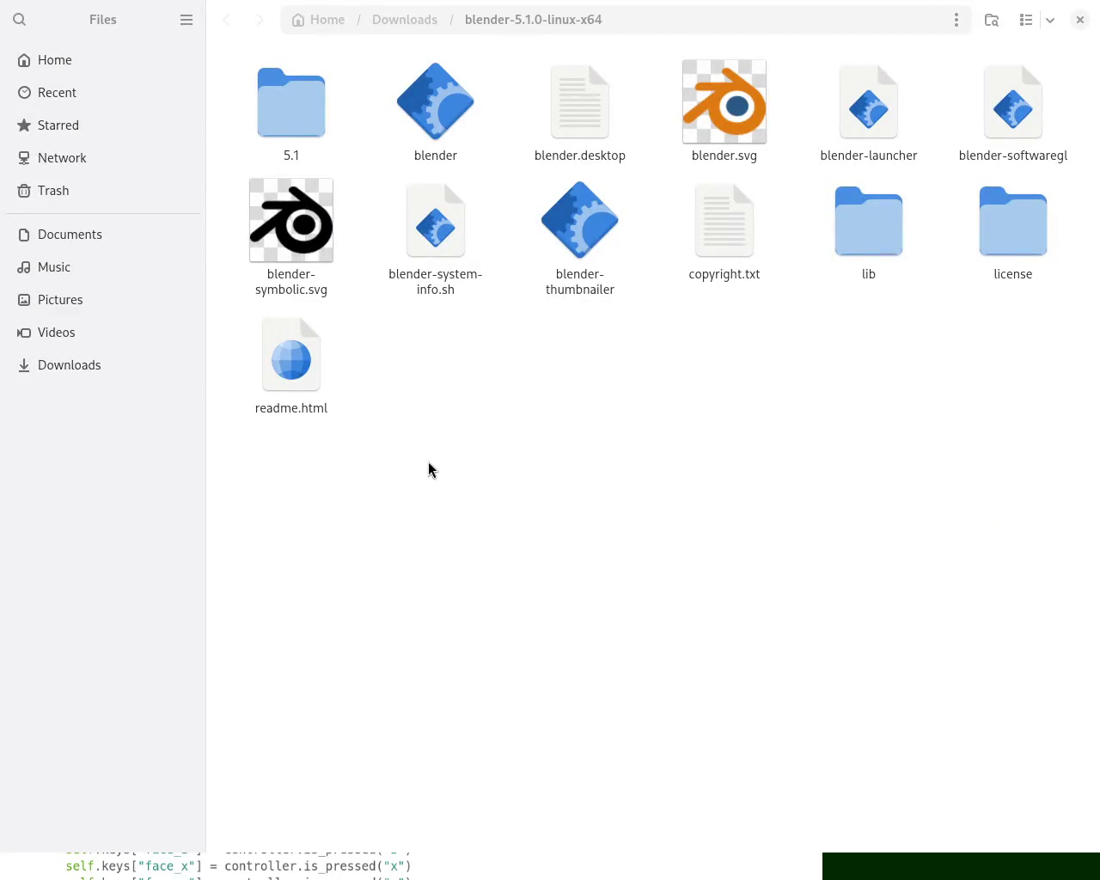
key("alt+Tab")
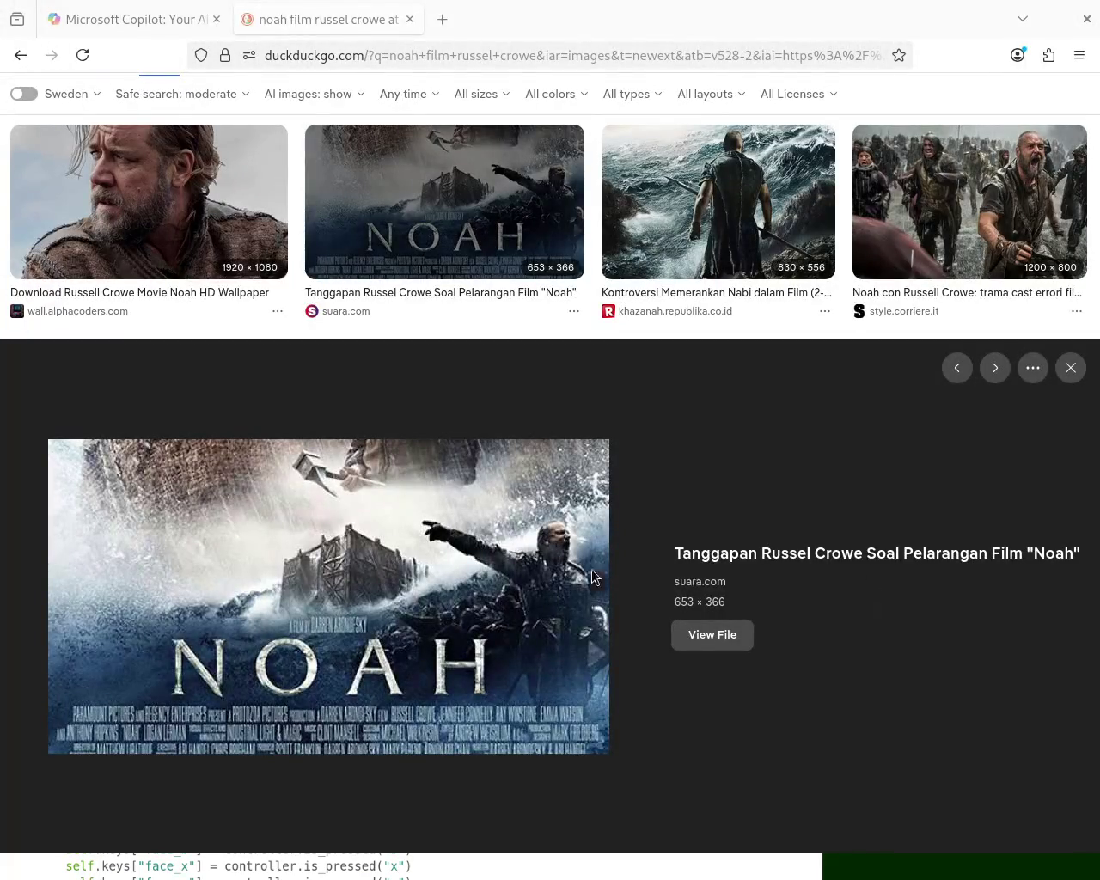
scroll(592, 570, "down", 10)
scroll(591, 570, "down", 5)
scroll(592, 570, "down", 5)
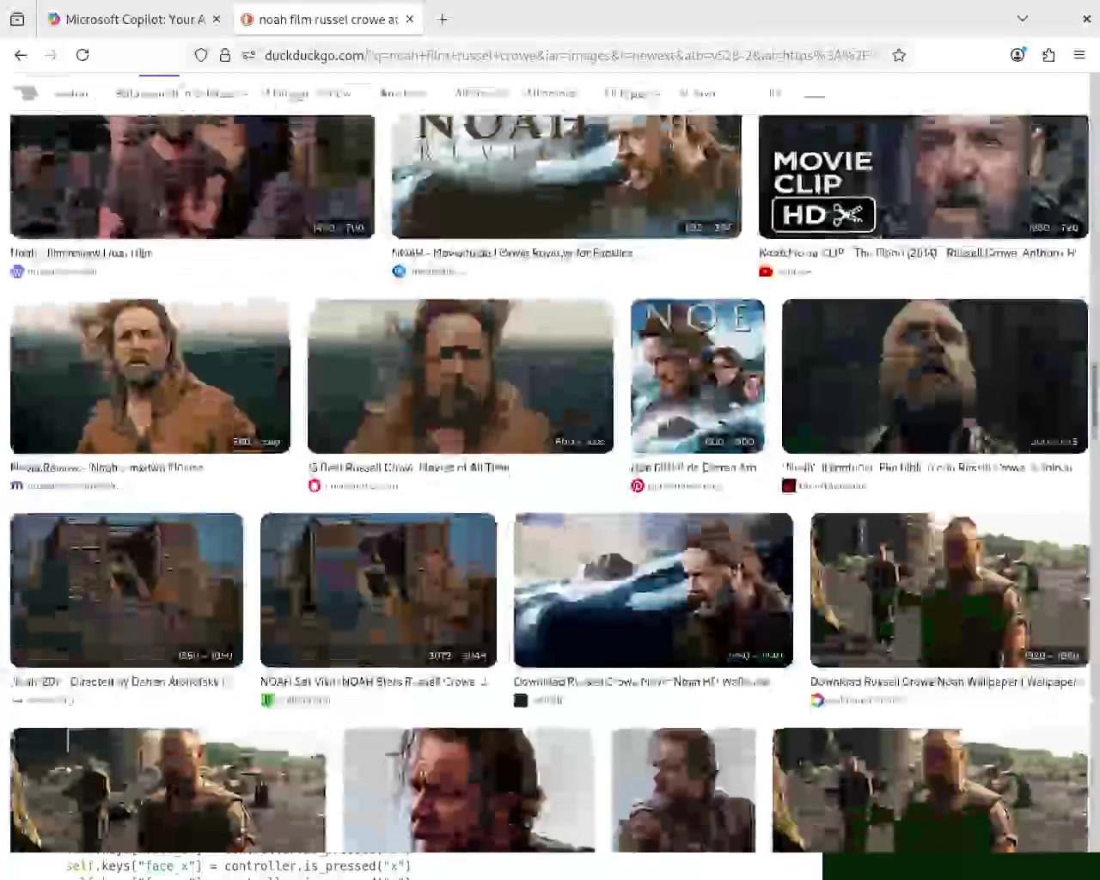
scroll(718, 456, "up", 3)
scroll(718, 455, "down", 6)
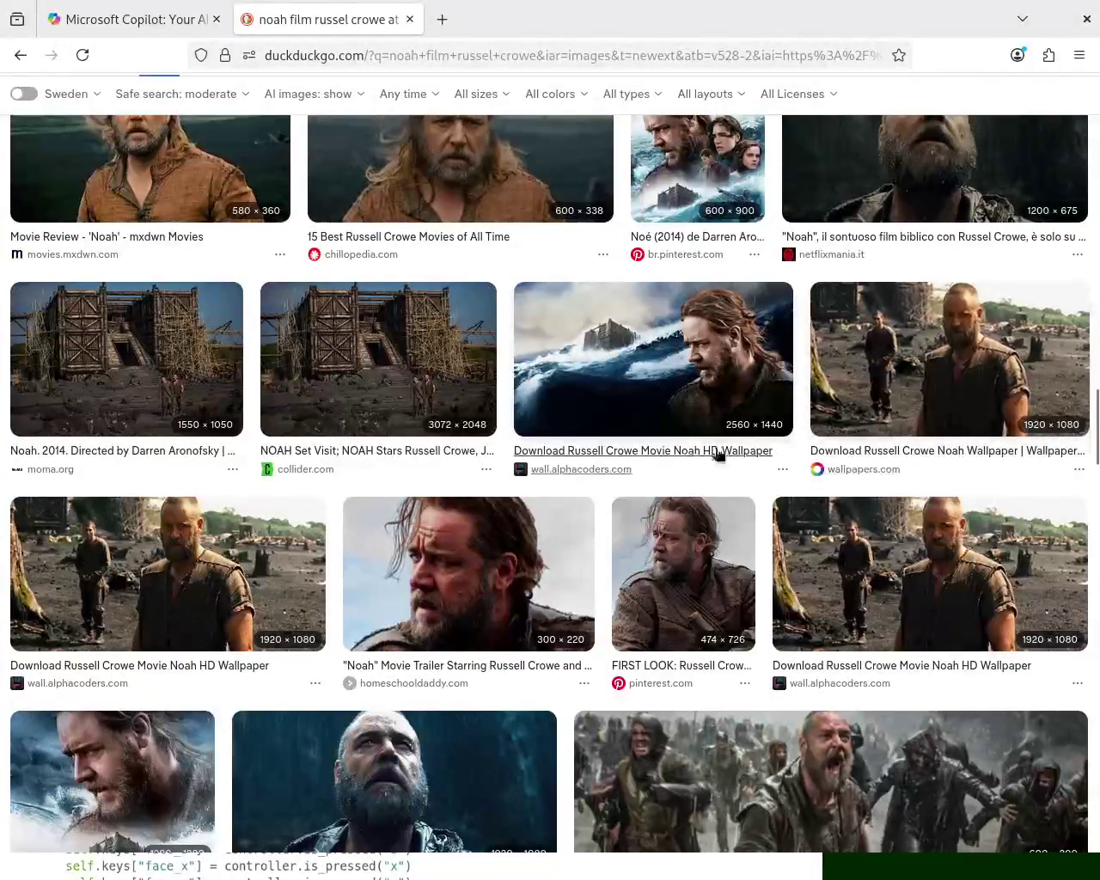
Step: Preview the NOAH Set Visit image, then close the browser window
left_click(328, 384)
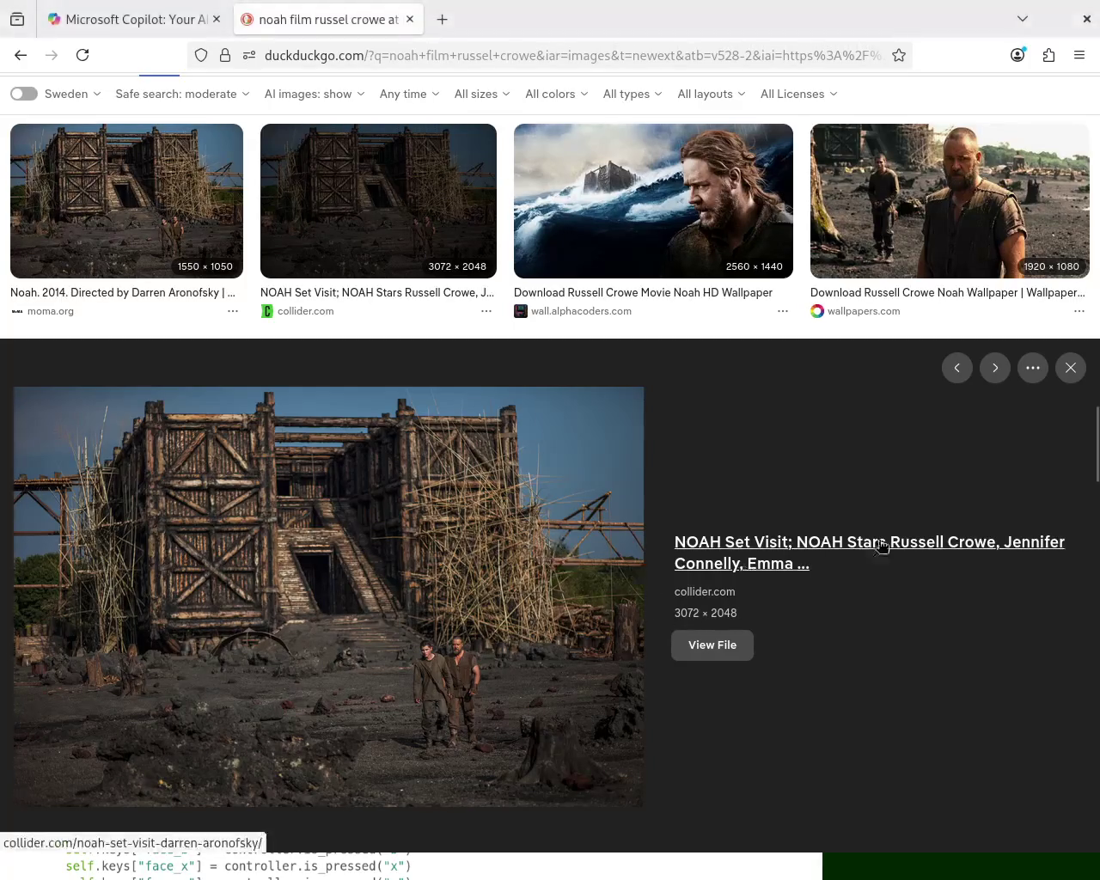
scroll(877, 545, "down", 5)
scroll(877, 545, "down", 5)
scroll(857, 278, "up", 1)
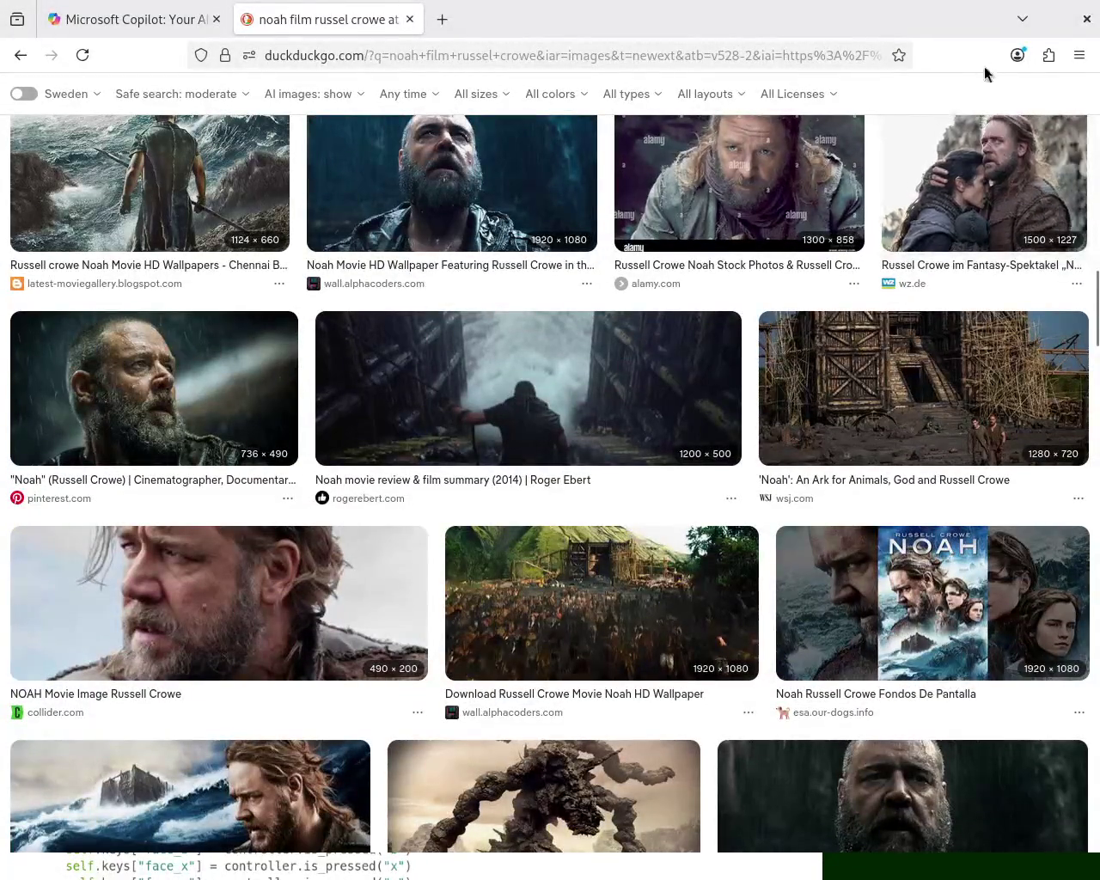
left_click(1087, 19)
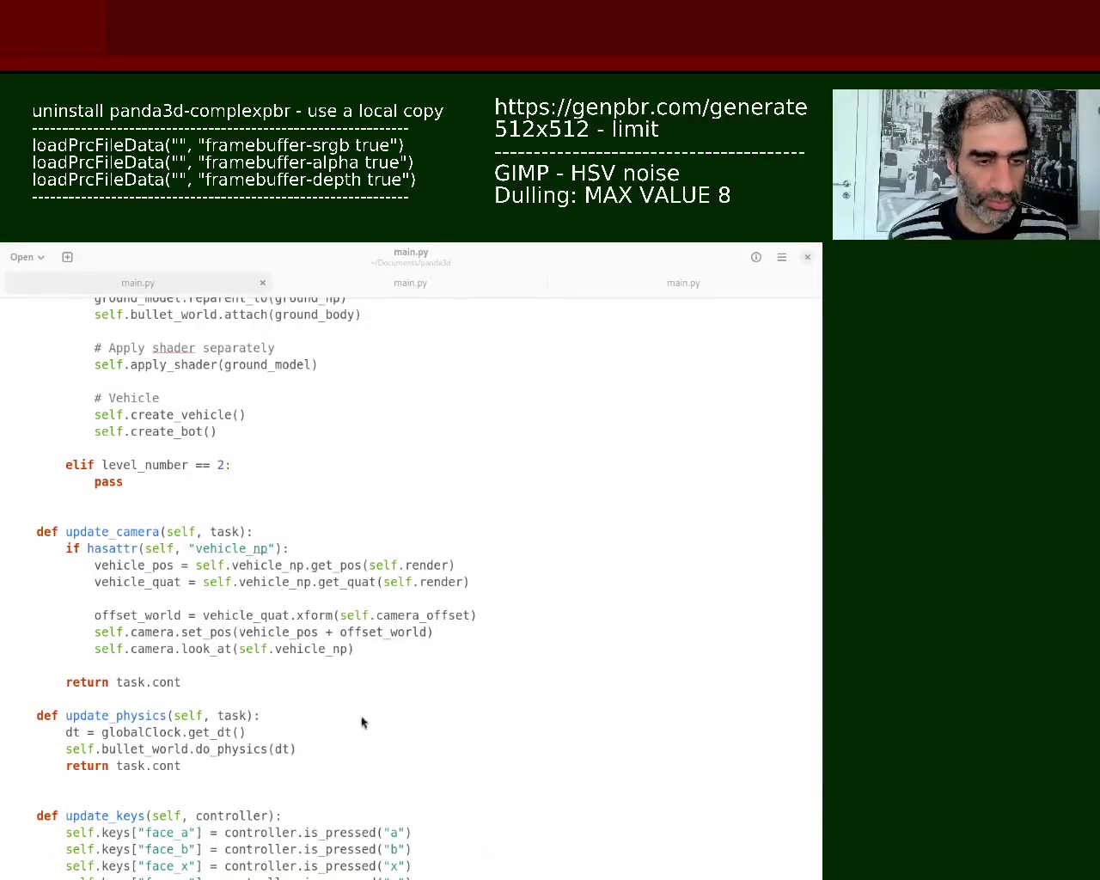
Step: Select 'strong' in flatten_strong, then scroll down to create_bot and its flatten_medium() call
left_click(241, 746)
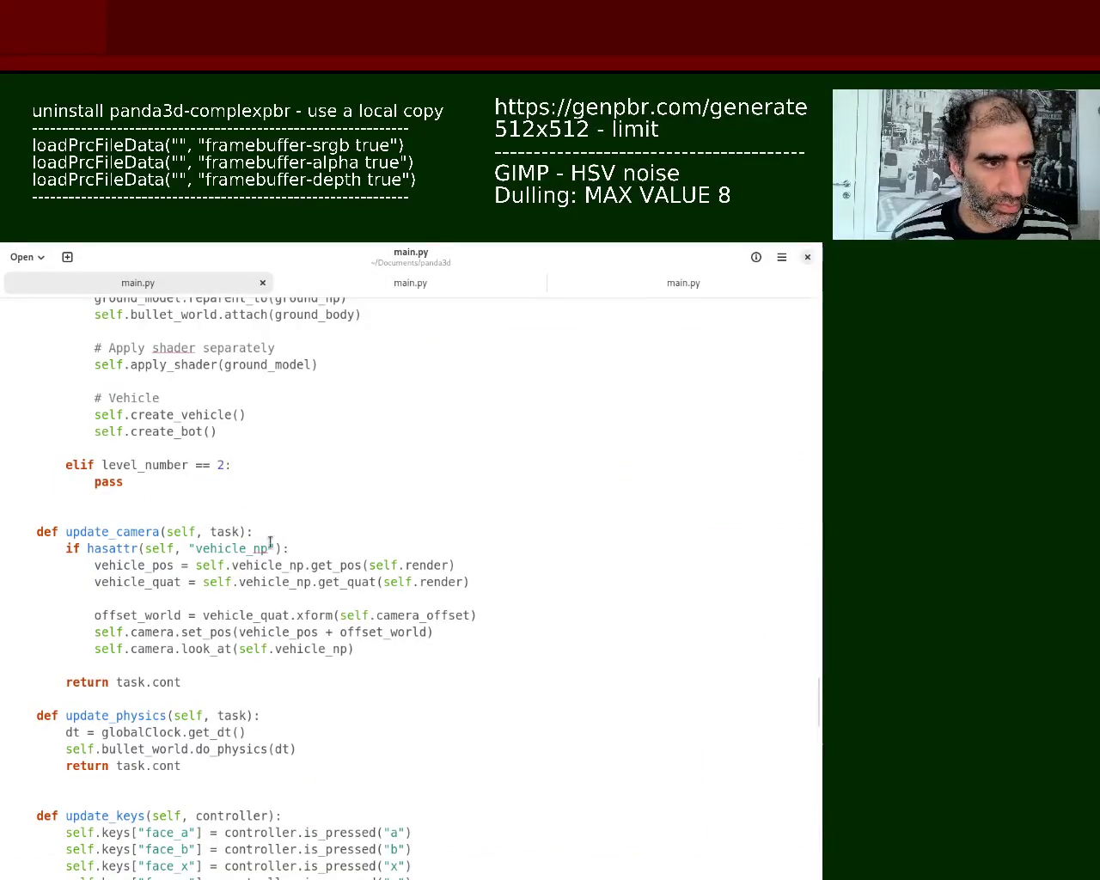
mouse_move(817, 701)
left_mouse_down()
mouse_move(821, 662)
mouse_move(822, 685)
left_mouse_up()
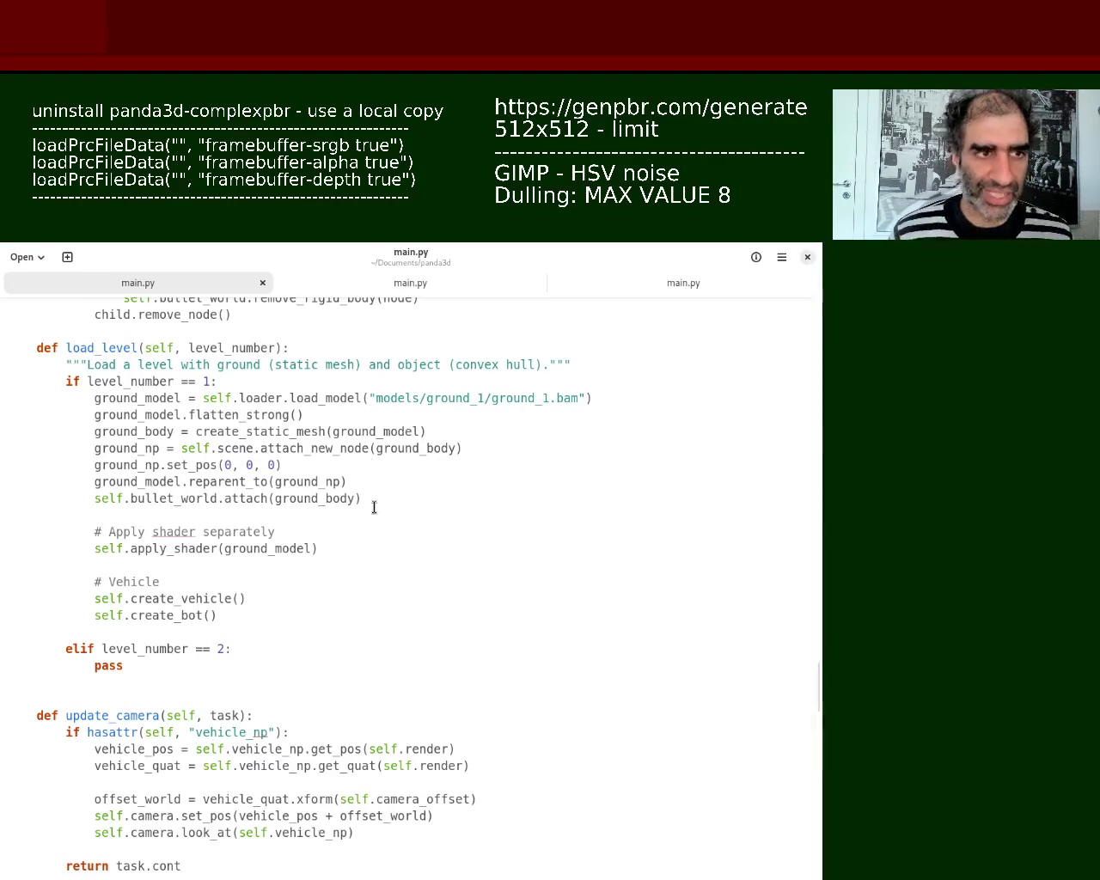
double_click(266, 414)
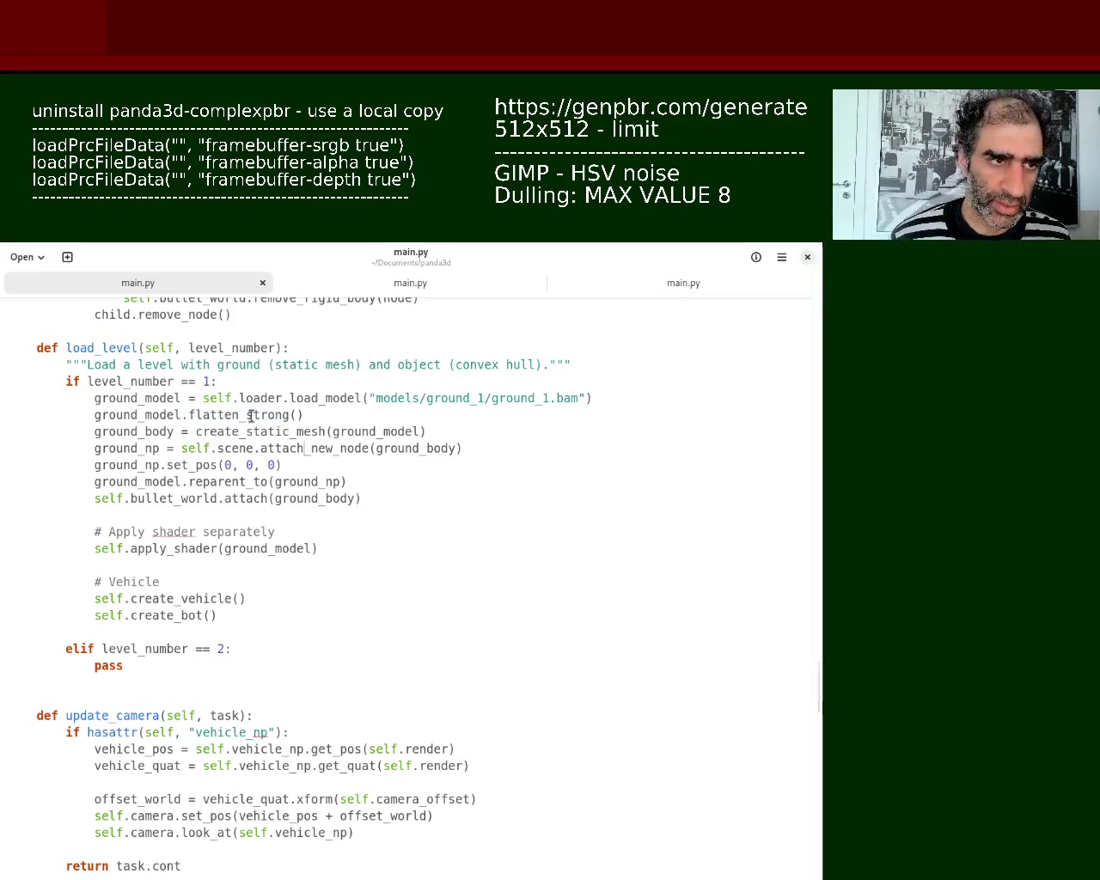
left_click_drag(253, 415, 296, 415)
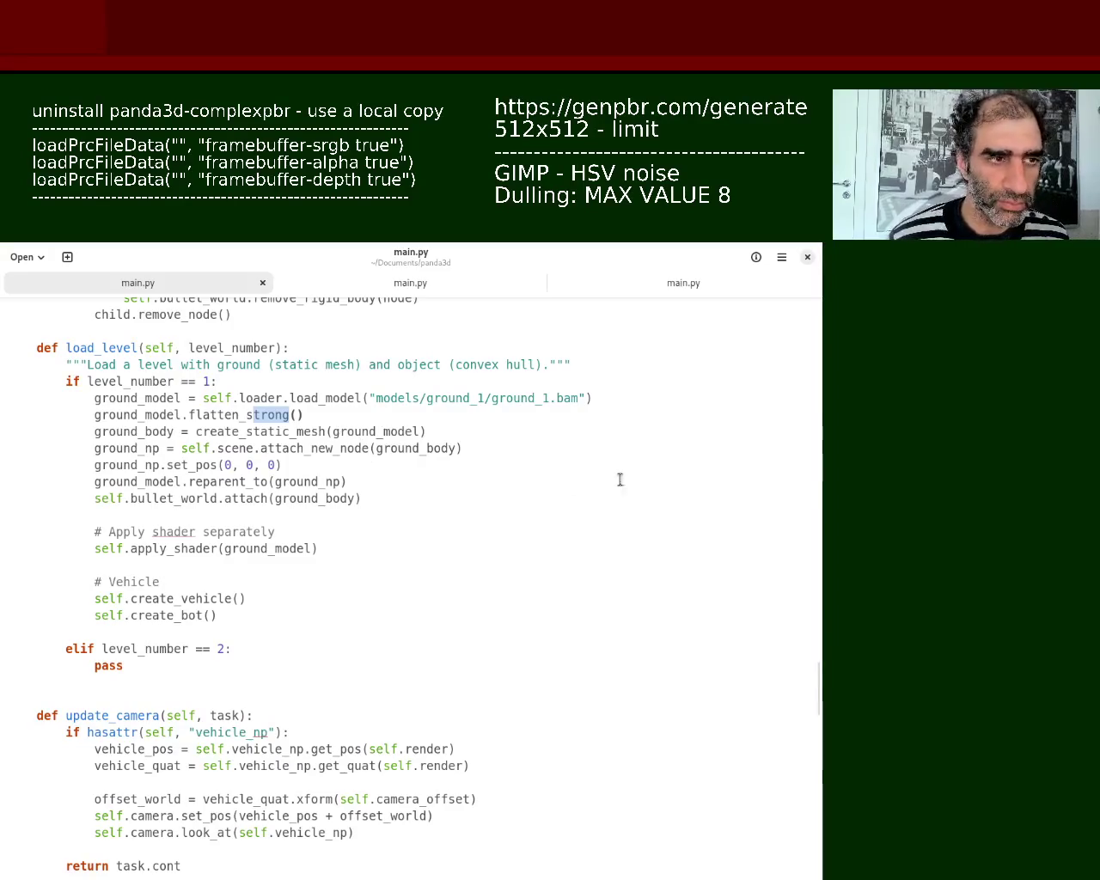
mouse_move(817, 693)
left_mouse_down()
mouse_move(817, 791)
mouse_move(819, 533)
mouse_move(816, 601)
left_mouse_up()
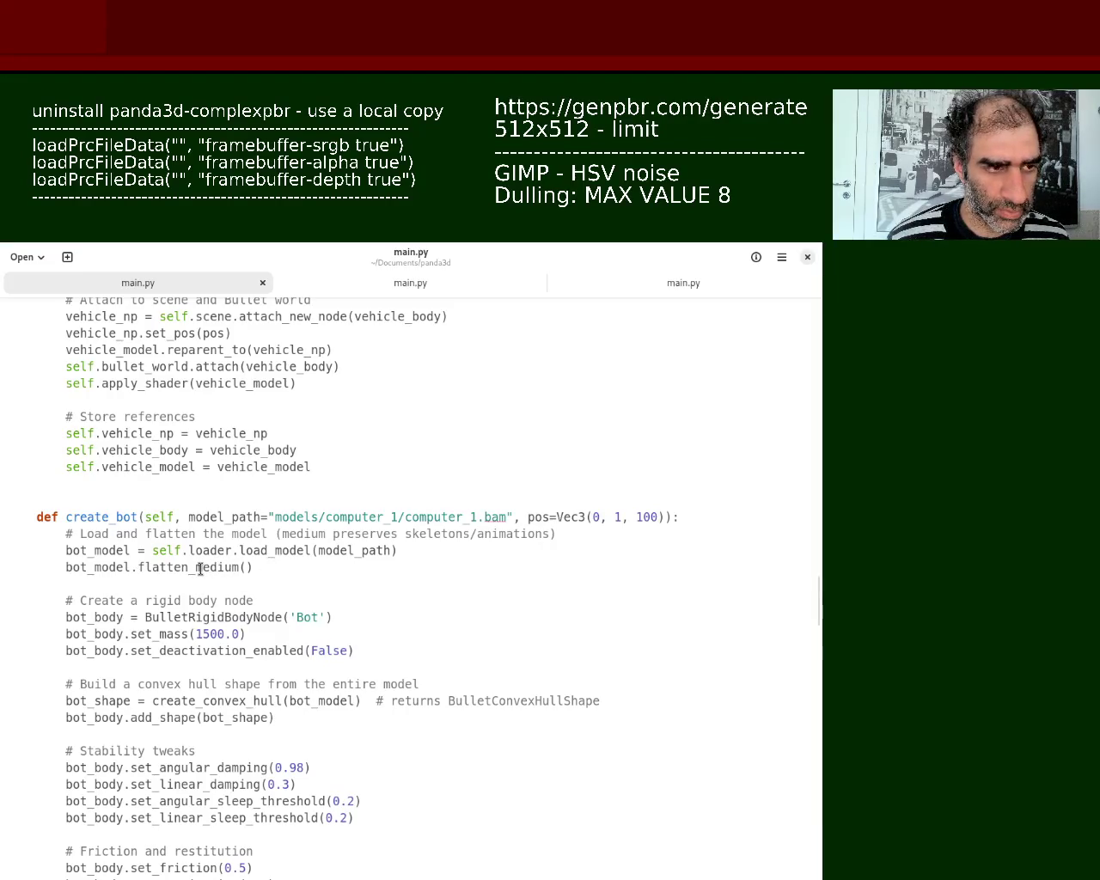
Step: Scroll back up to load_level and its ground_model.flatten_strong() line
mouse_move(818, 593)
left_mouse_down()
mouse_move(823, 528)
mouse_move(816, 681)
left_mouse_up()
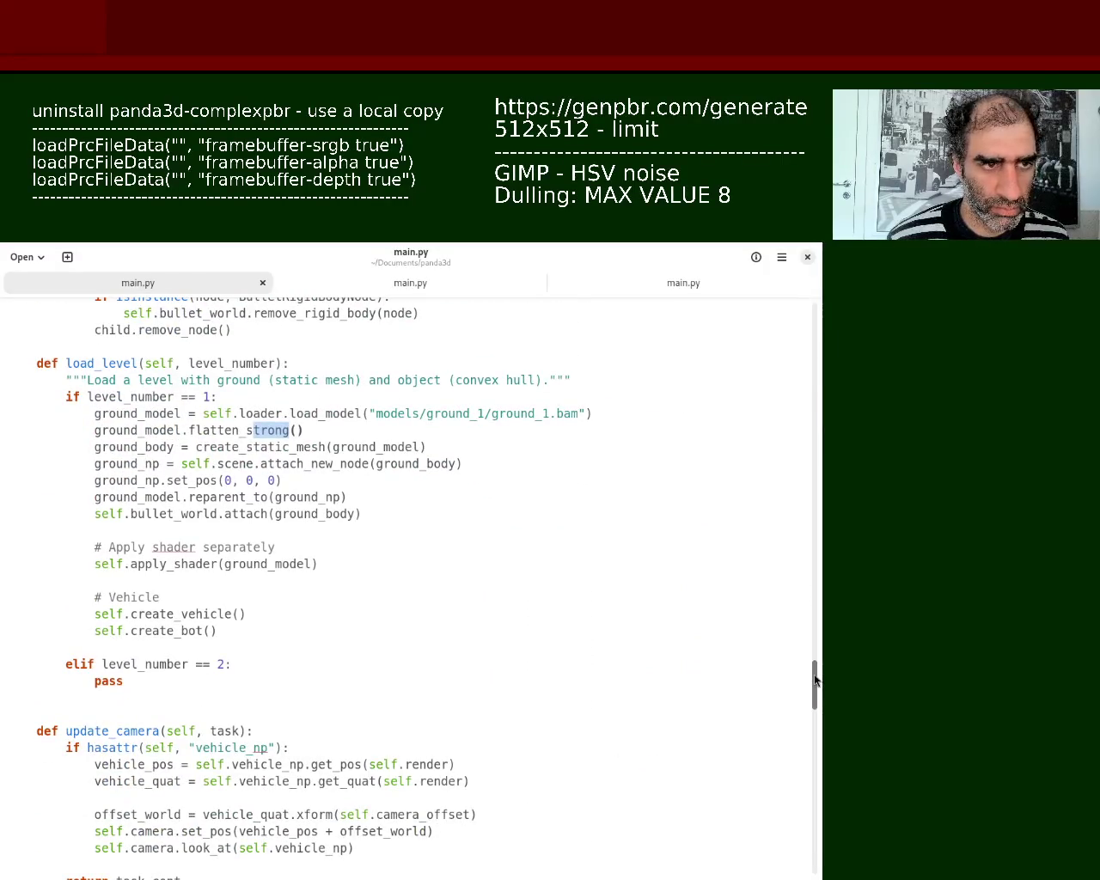
Step: Replace 'strong' in load_level's flatten_strong() with 'medium', leaving a misspelled flatten_mediem
left_click(239, 448)
left_click_drag(246, 430, 292, 431)
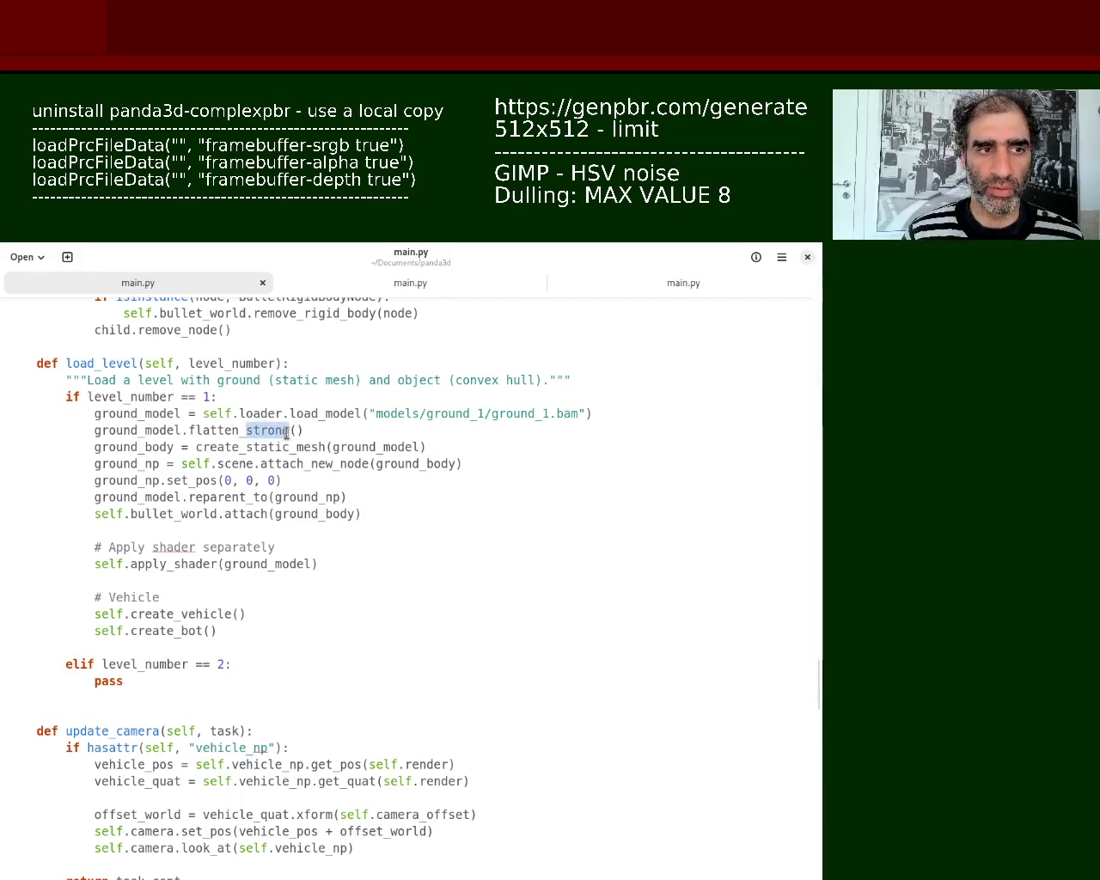
type("medium")
key("BackSpace")
key("BackSpace")
key("BackSpace")
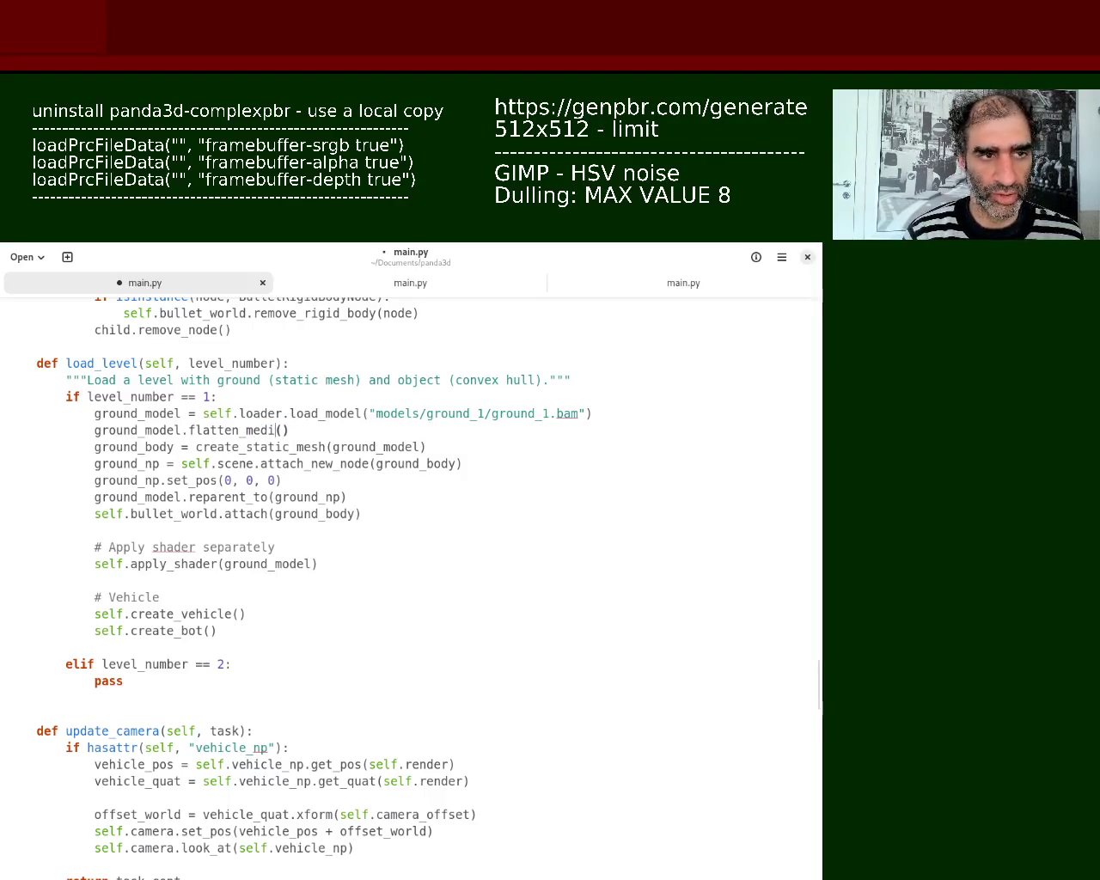
type("m")
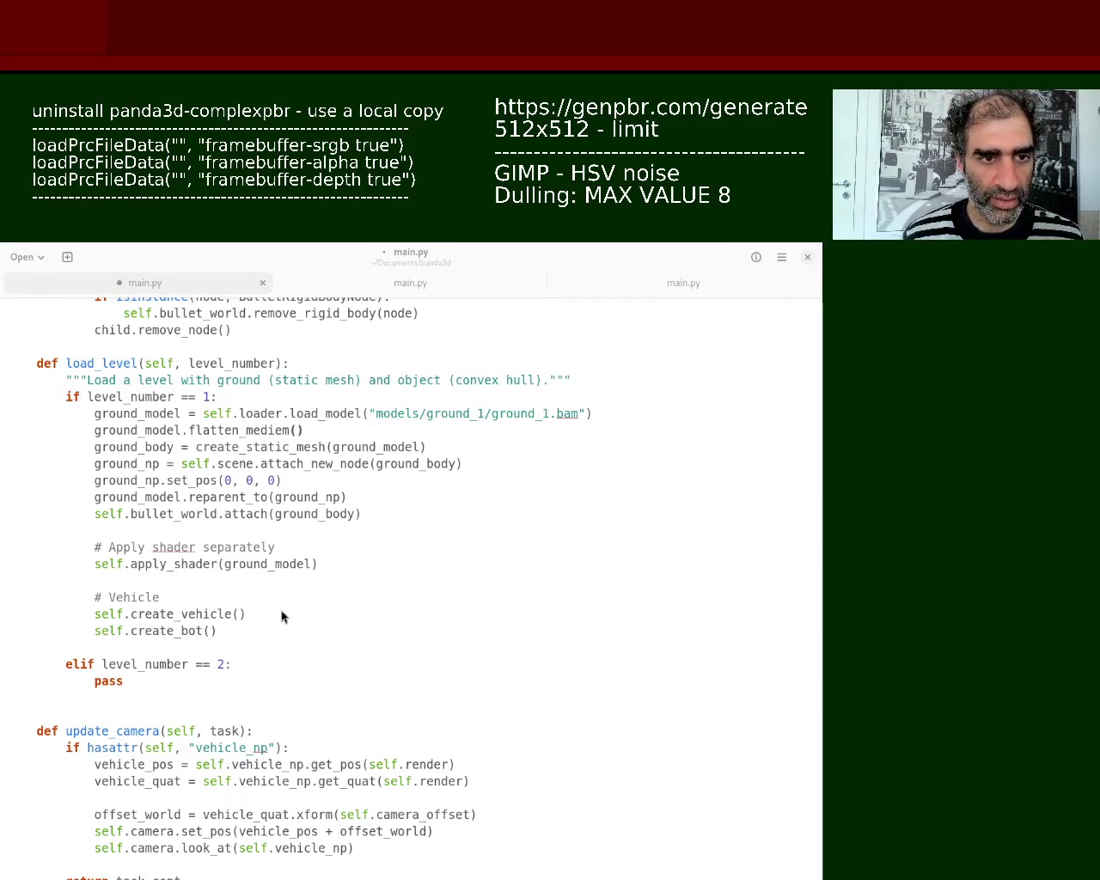
Step: Correct flatten_mediem to flatten_medium and save main.py
left_click(209, 688)
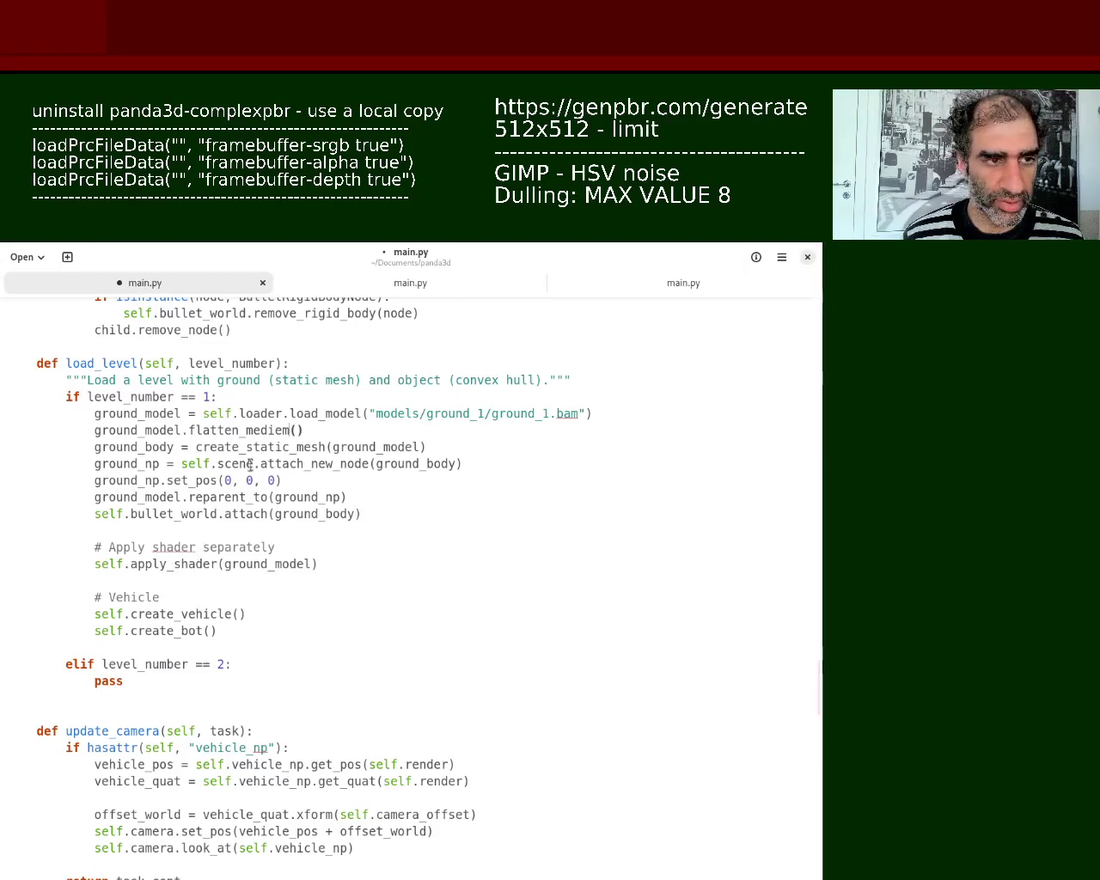
double_click(266, 431)
left_click(239, 428)
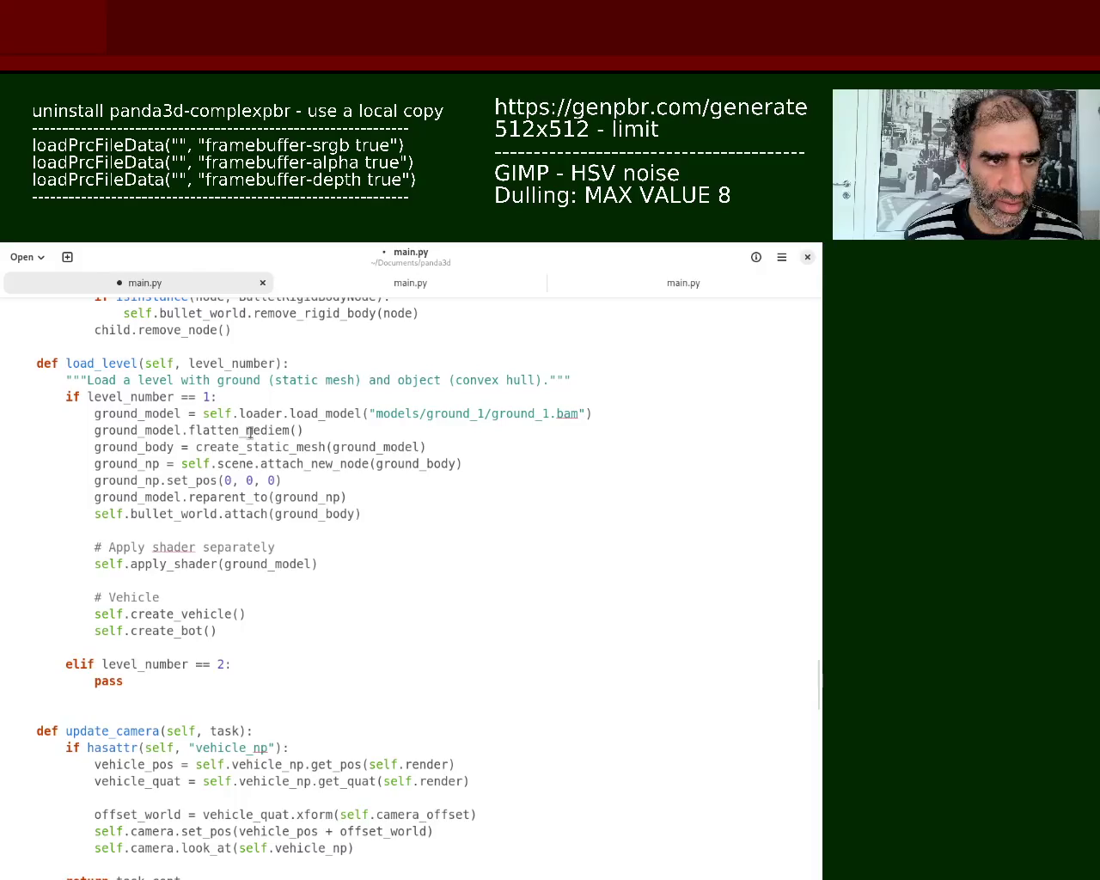
left_click_drag(249, 432, 286, 435)
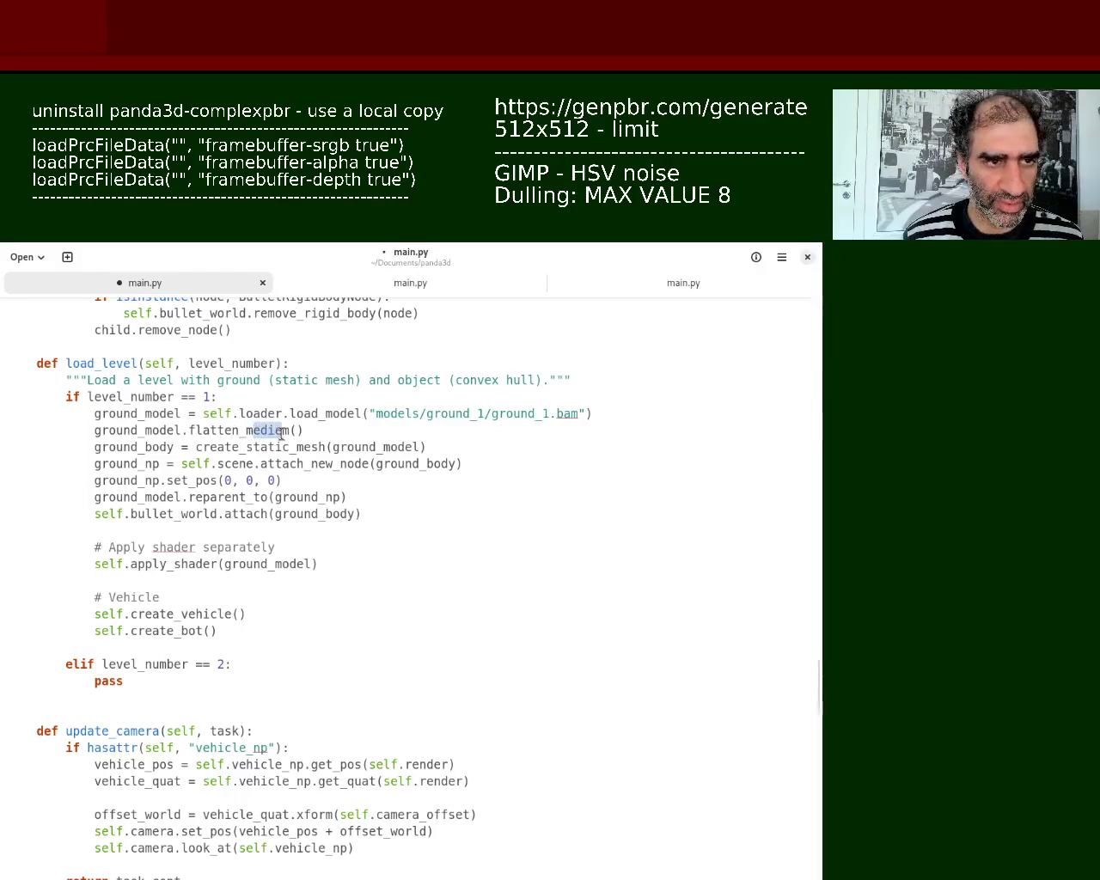
key("BackSpace")
type("edium")
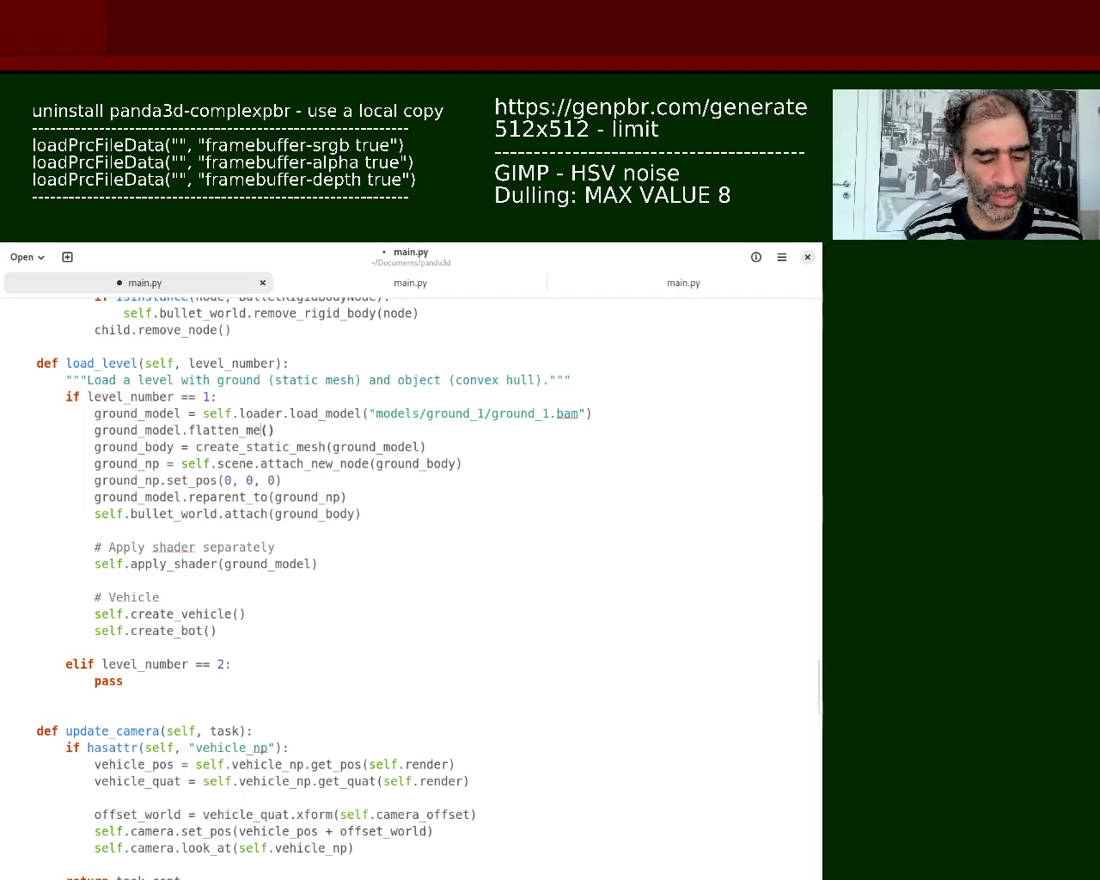
key("ctrl+s")
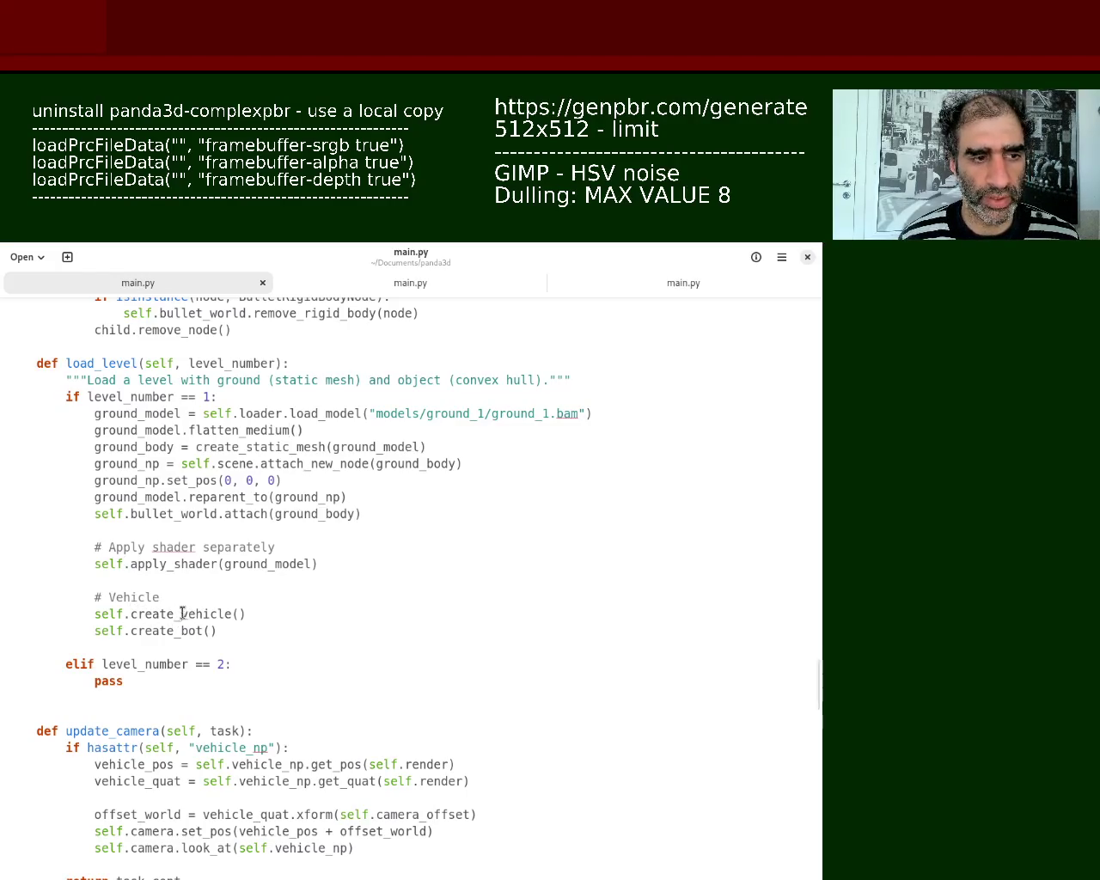
Step: Rename self.create_vehicle() to self.create_character() in level 1, save main.py, and bring Firefox forward
left_click_drag(182, 614, 232, 614)
type("character")
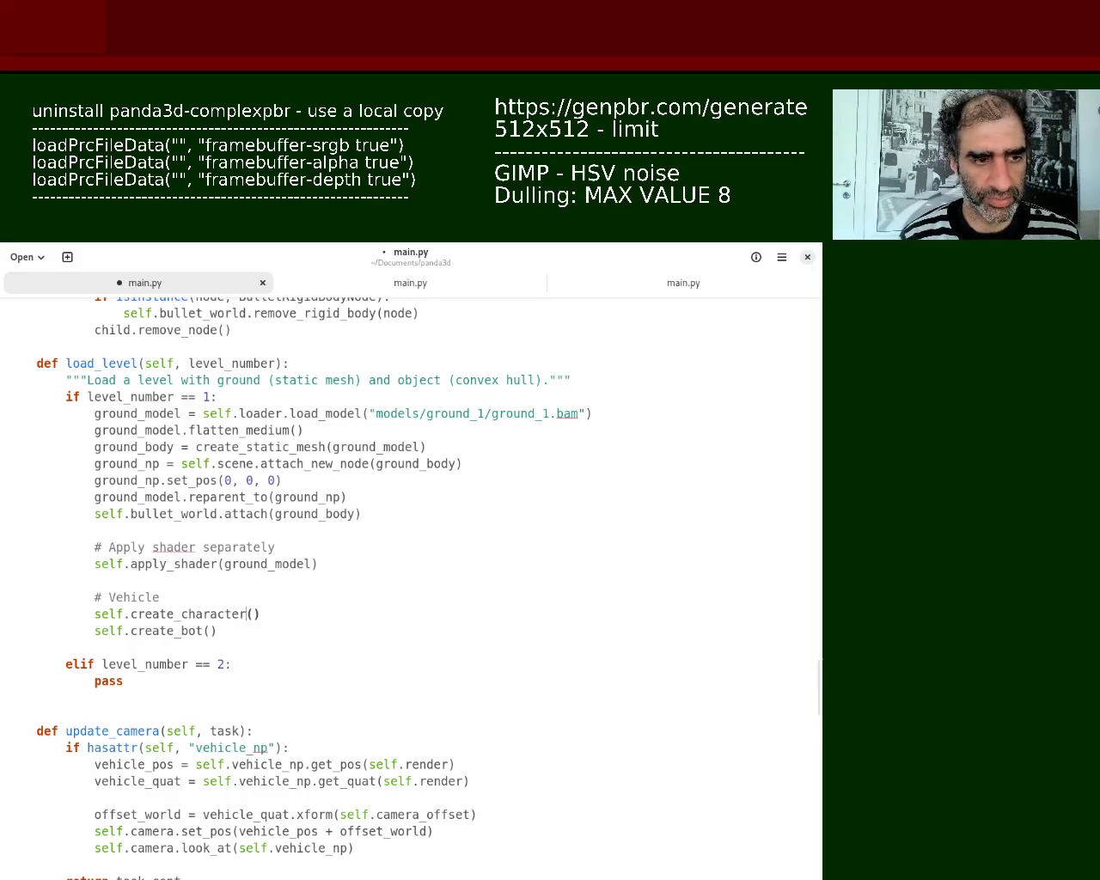
key("ctrl+s")
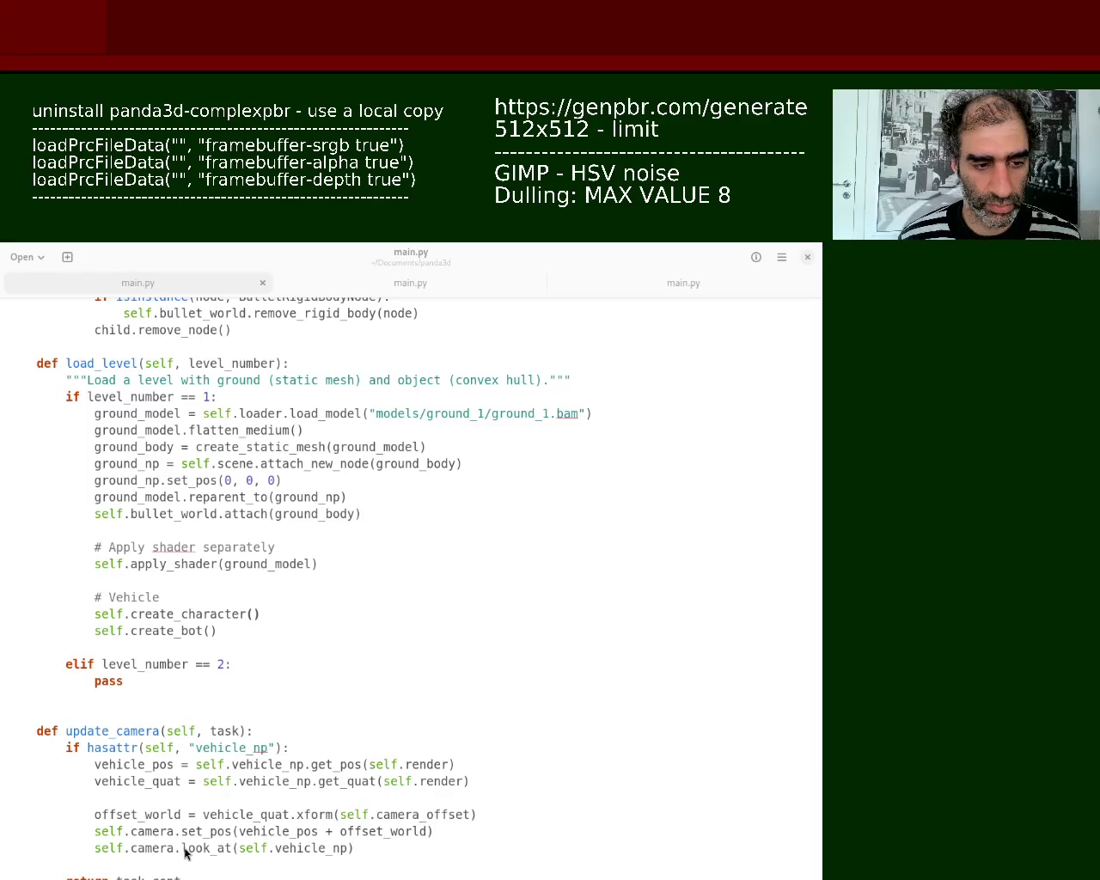
key("alt+Tab")
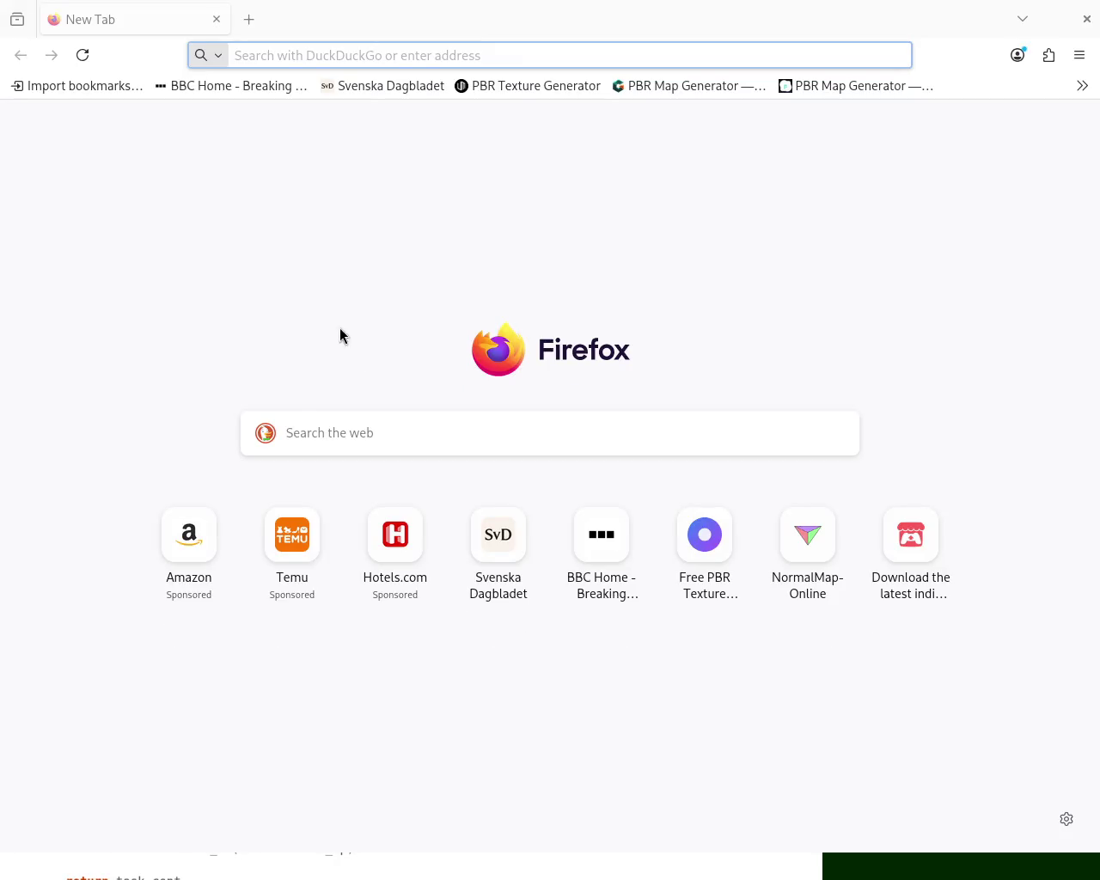
Step: Enter 'bb' in Firefox's address bar and load the autocompleted bbc.com
type("bbc.com/")
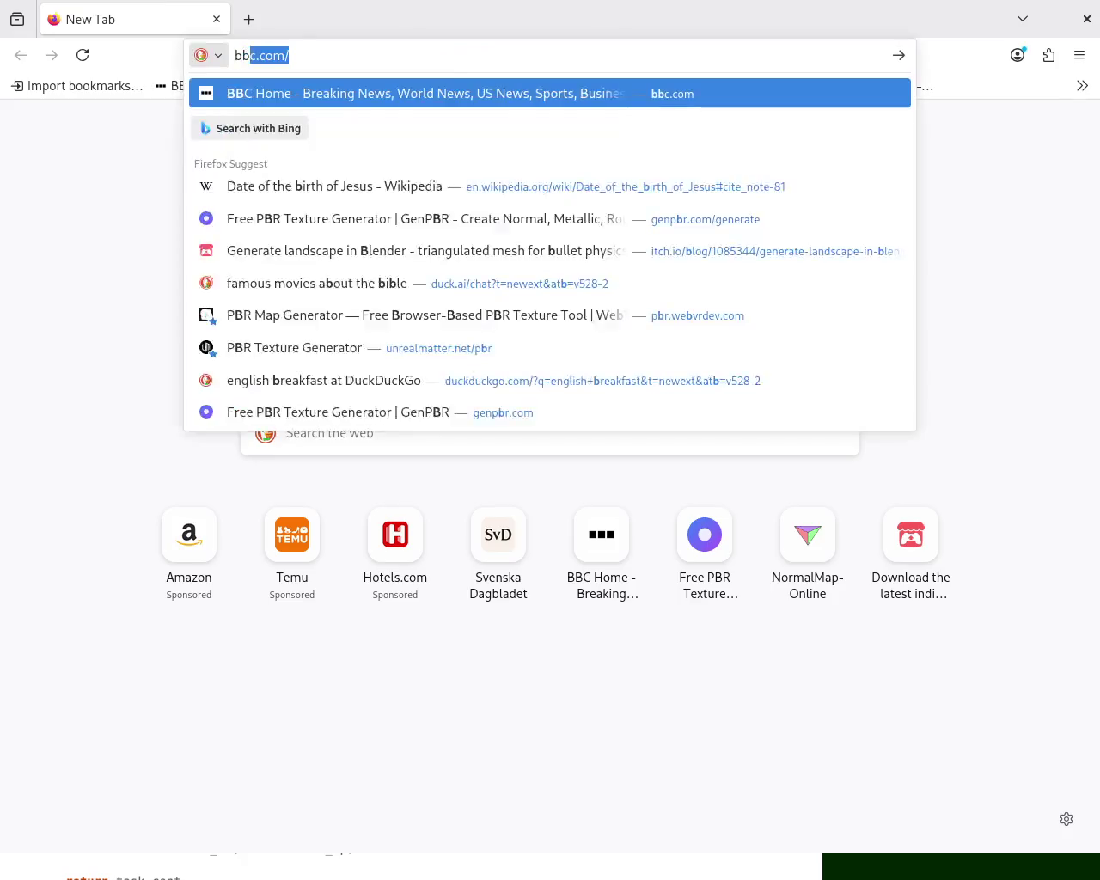
key("Return")
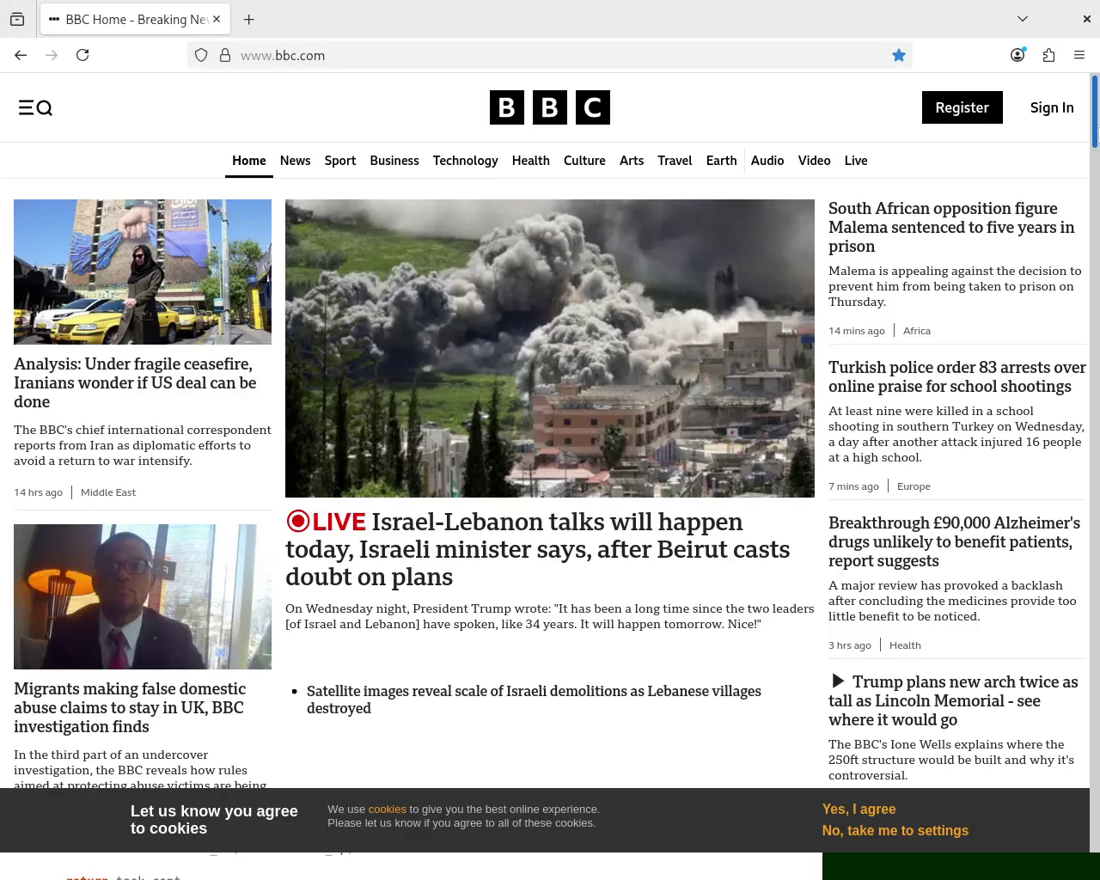
scroll(550, 473, "down", 2)
scroll(550, 473, "down", 1)
scroll(550, 473, "down", 1)
scroll(551, 472, "down", 2)
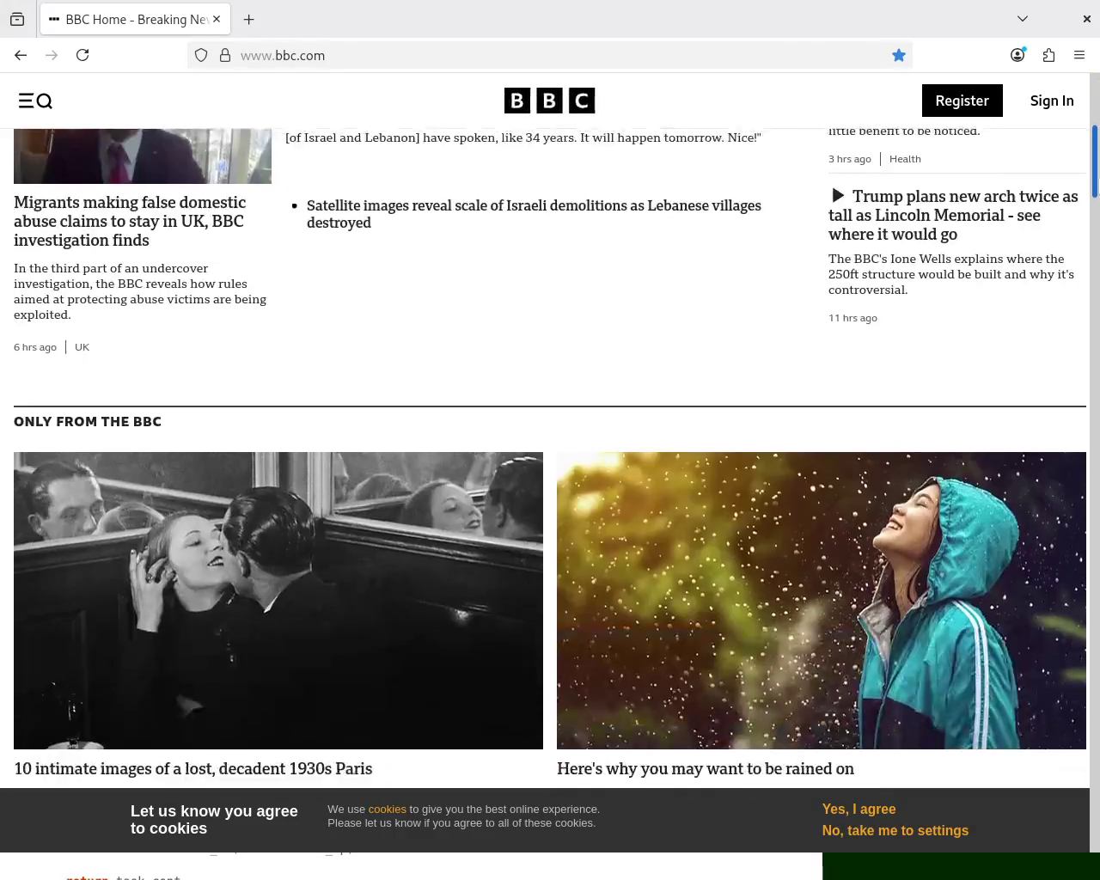
scroll(550, 473, "down", 4)
scroll(550, 473, "up", 1)
scroll(550, 472, "up", 6)
scroll(550, 472, "up", 1)
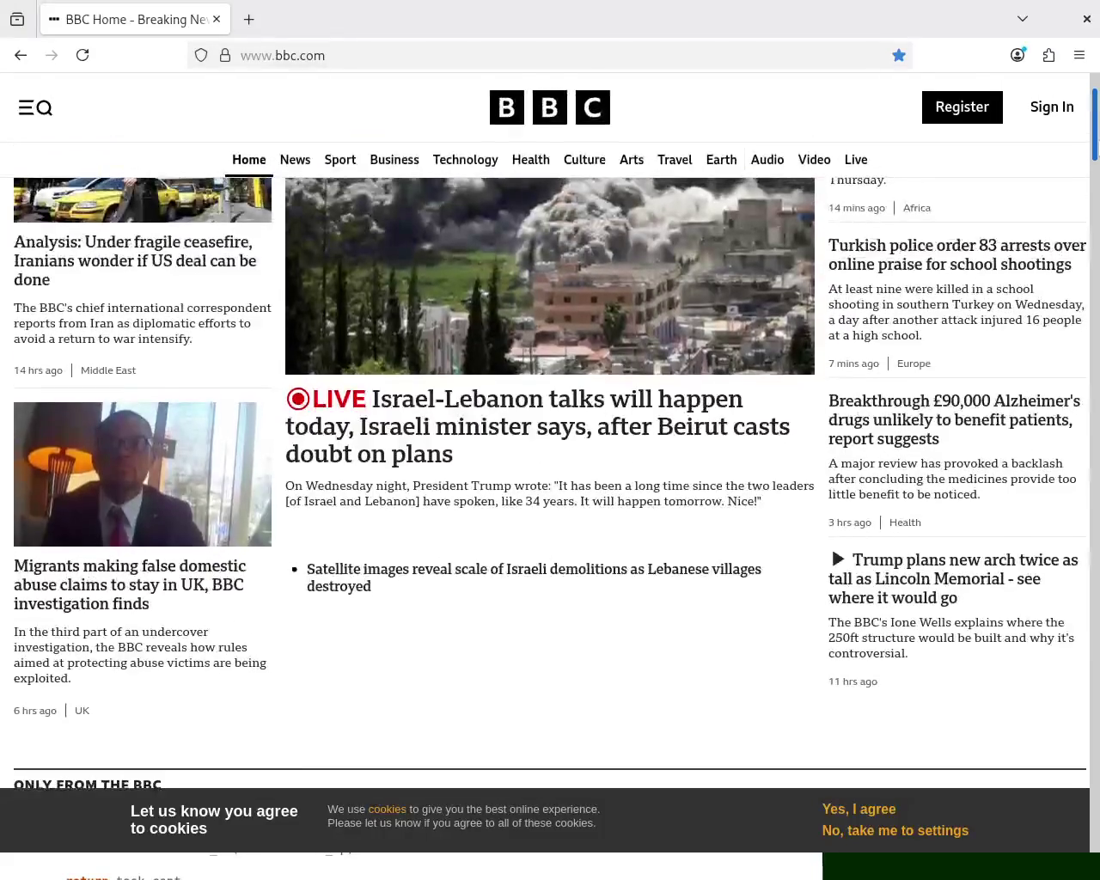
scroll(1098, 148, "down", 1)
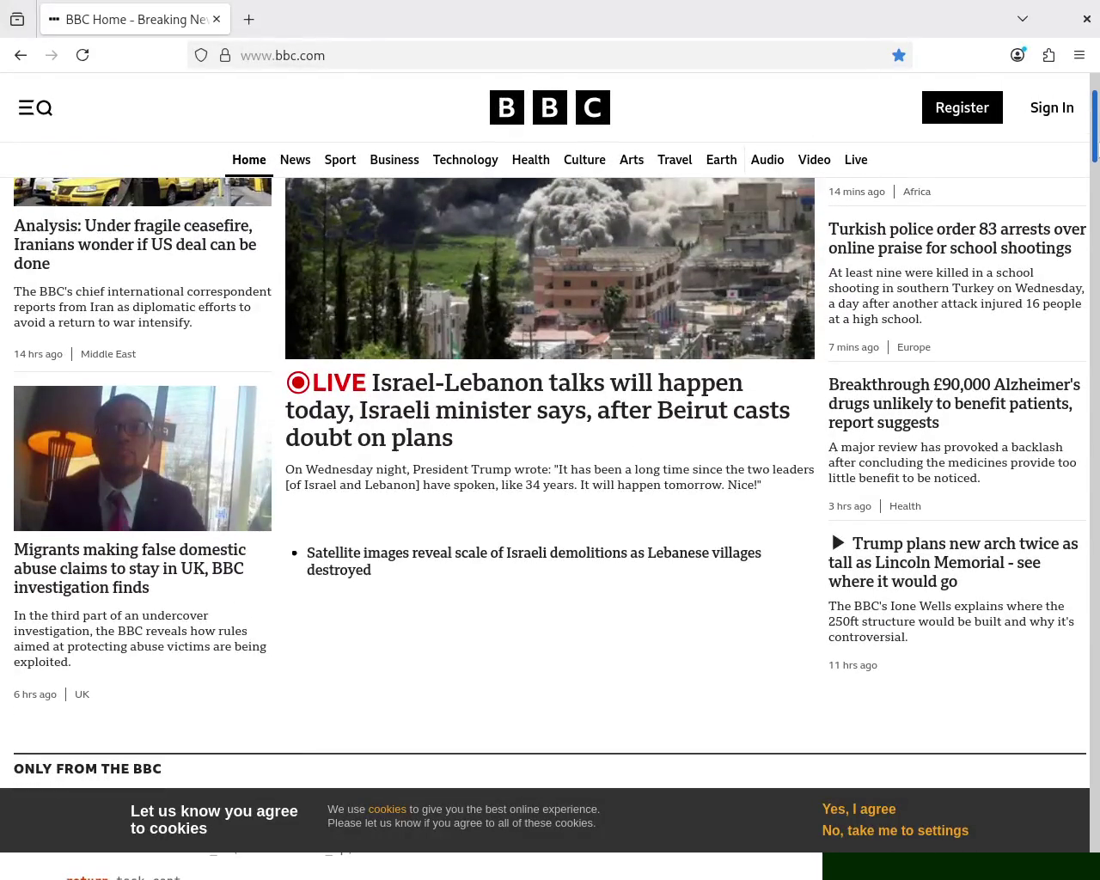
scroll(551, 554, "up", 2)
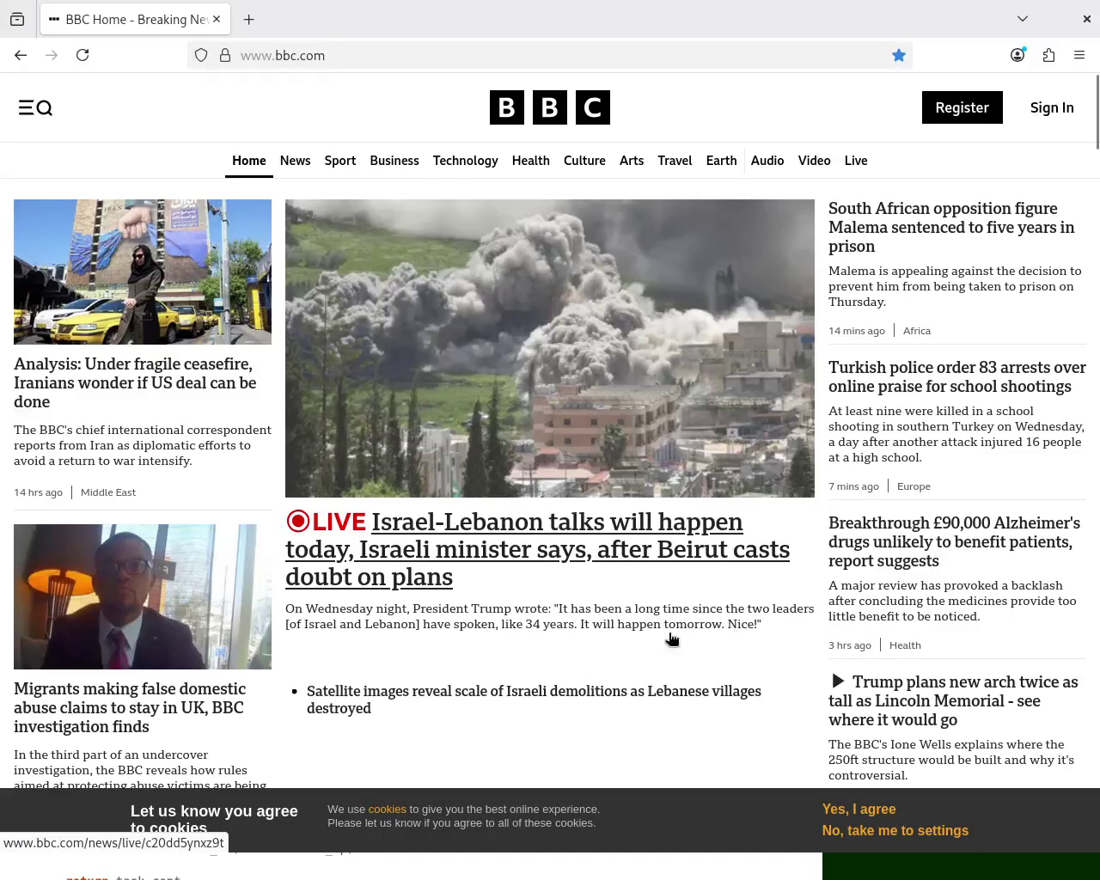
Step: Open the 'Satellite images reveal scale of Israeli demolitions' article and scroll to the Taybeh comparison
left_click(467, 705)
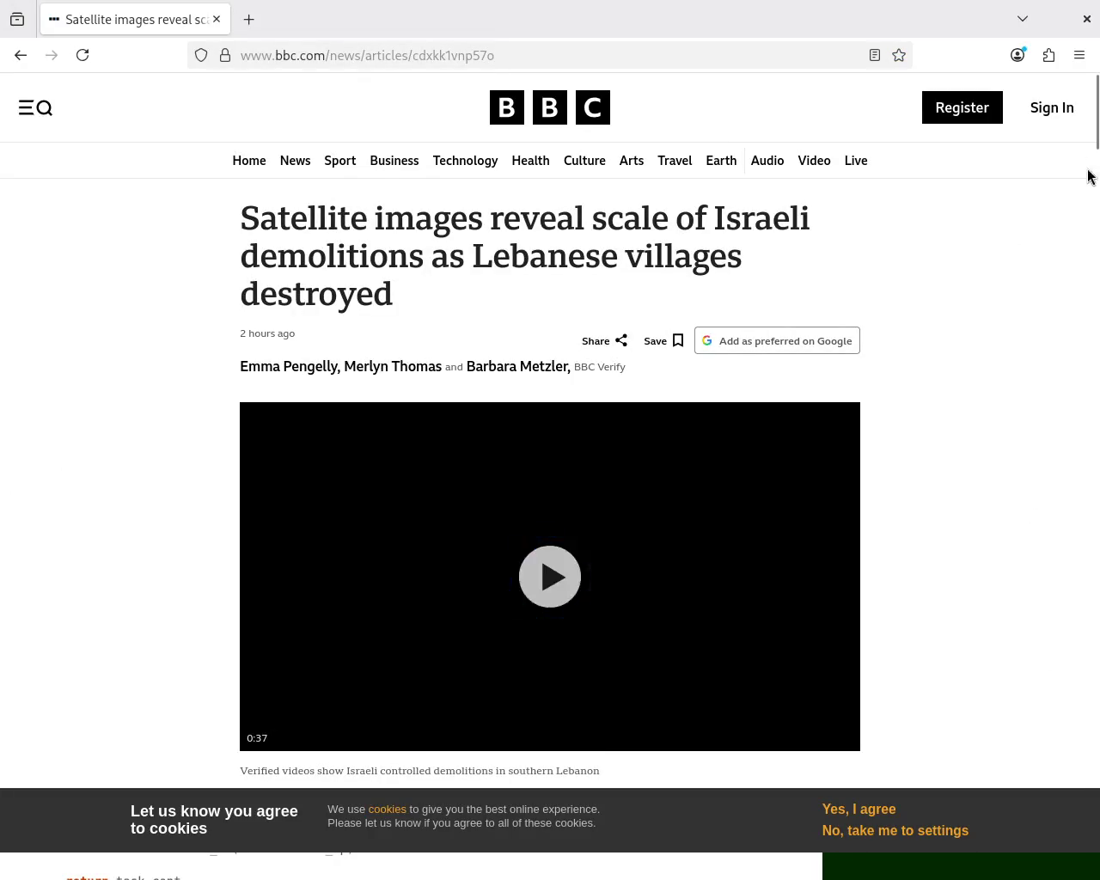
scroll(1090, 206, "down", 10)
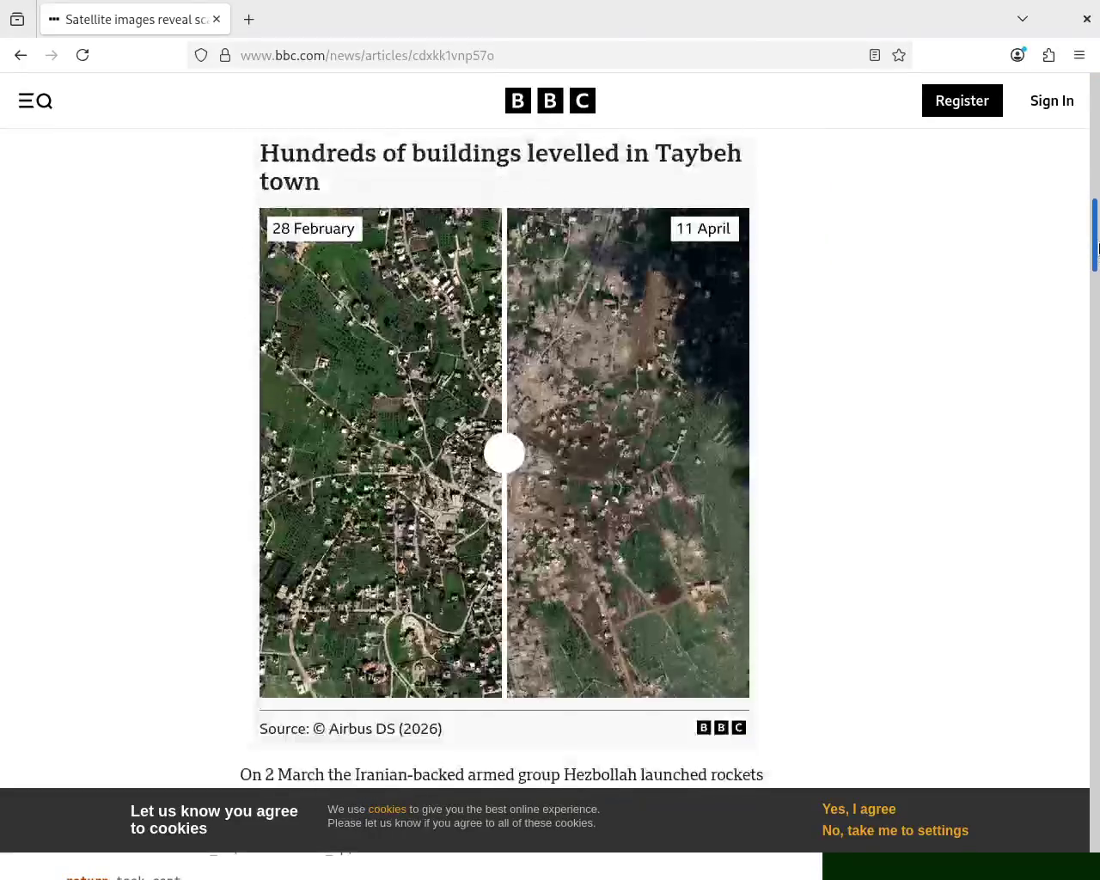
scroll(1097, 248, "down", 2)
scroll(550, 430, "up", 3)
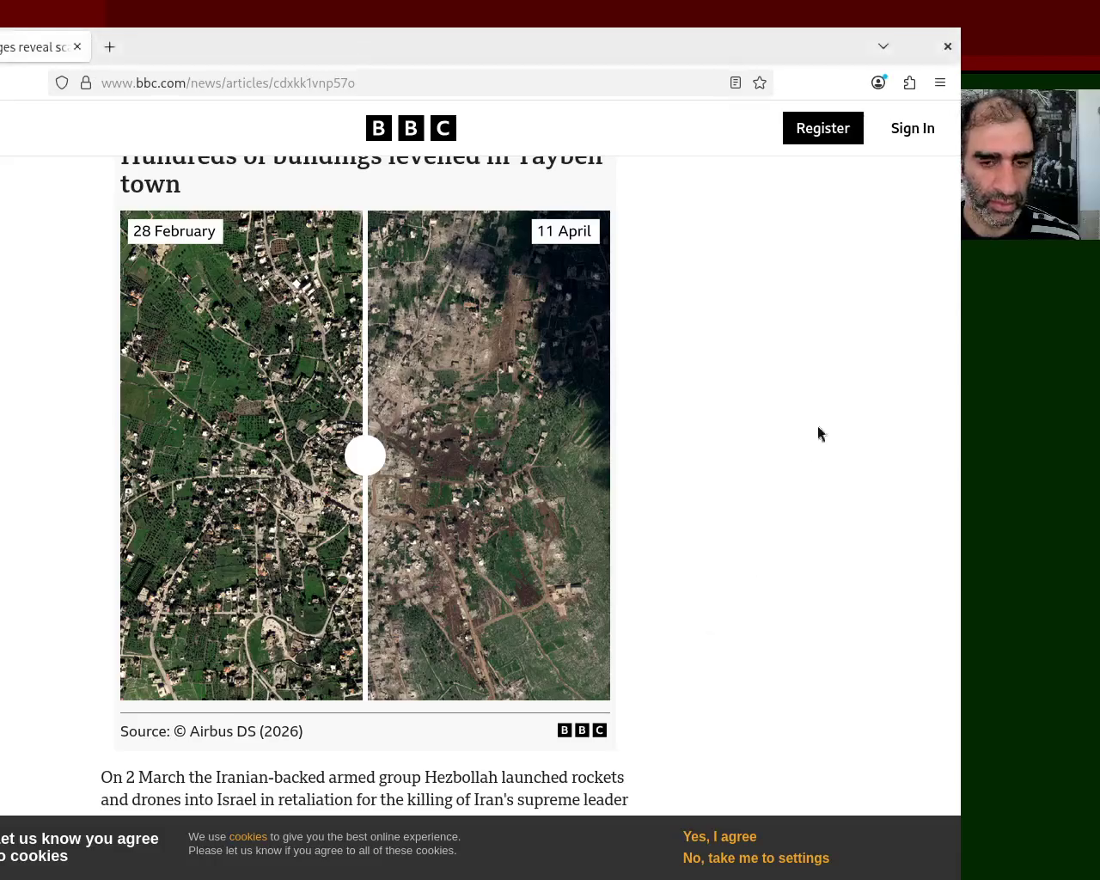
Step: Scroll through the satellite-images demolitions article
left_click_drag(956, 268, 954, 522)
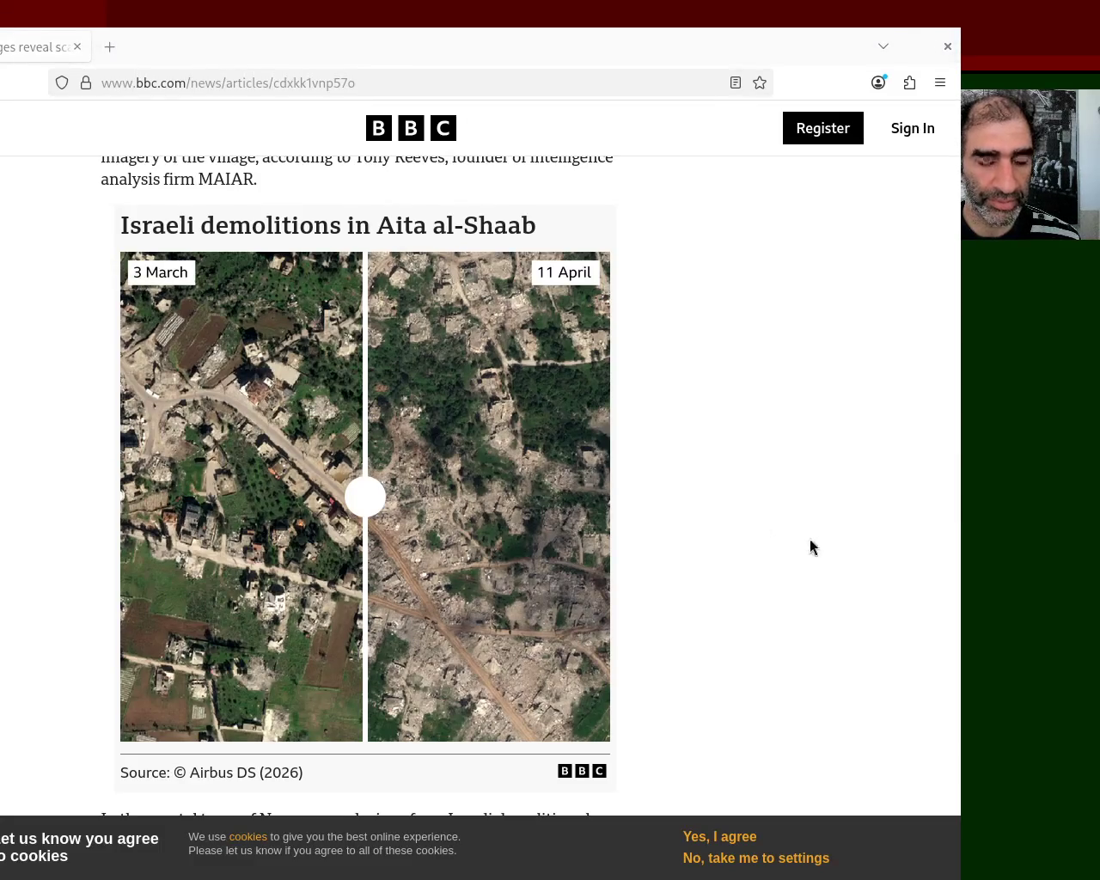
mouse_move(951, 484)
left_mouse_down()
mouse_move(964, 834)
mouse_move(965, 611)
mouse_move(945, 415)
left_mouse_up()
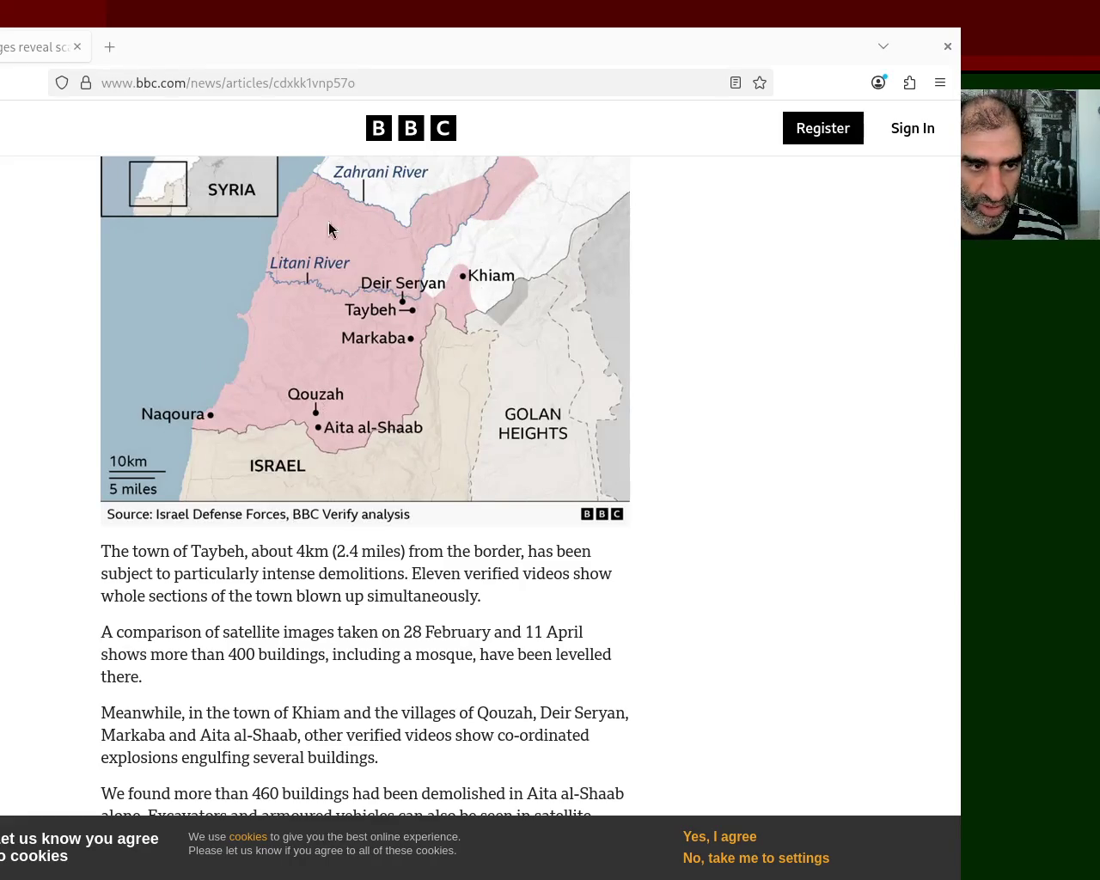
left_click(542, 502)
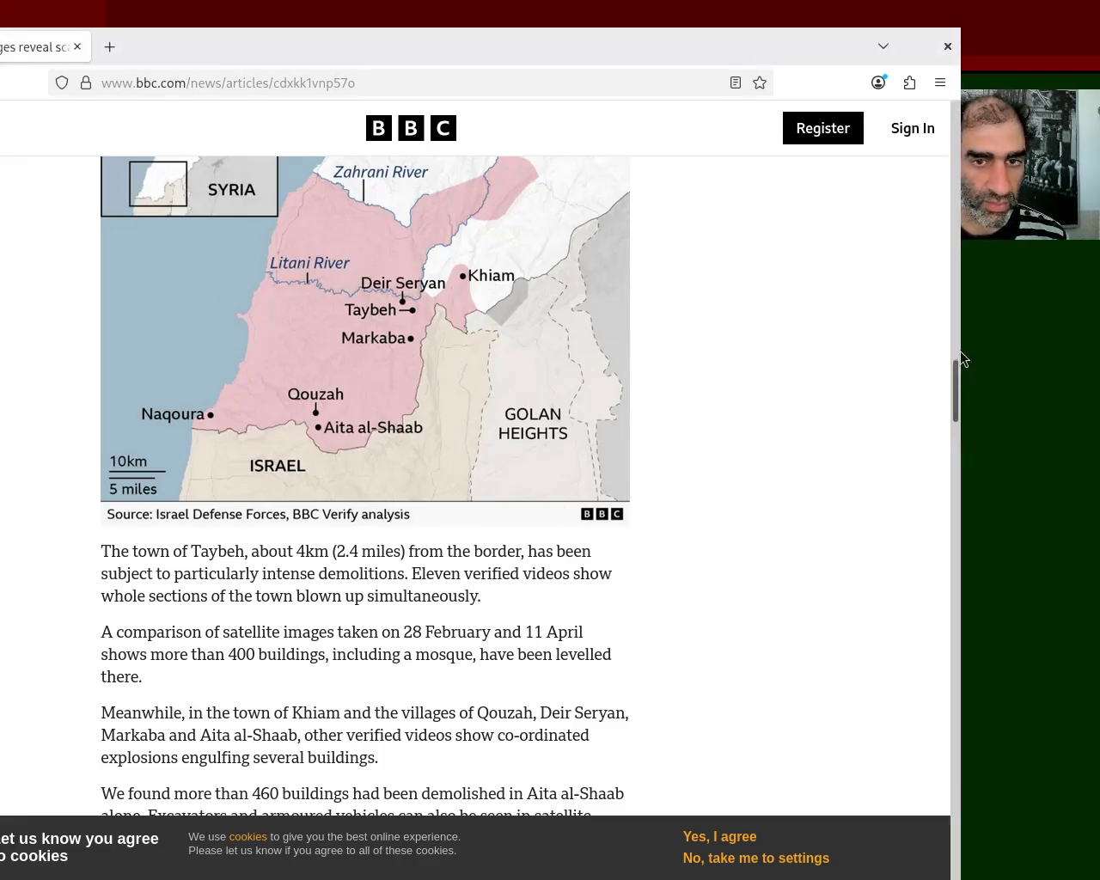
left_click_drag(958, 386, 960, 486)
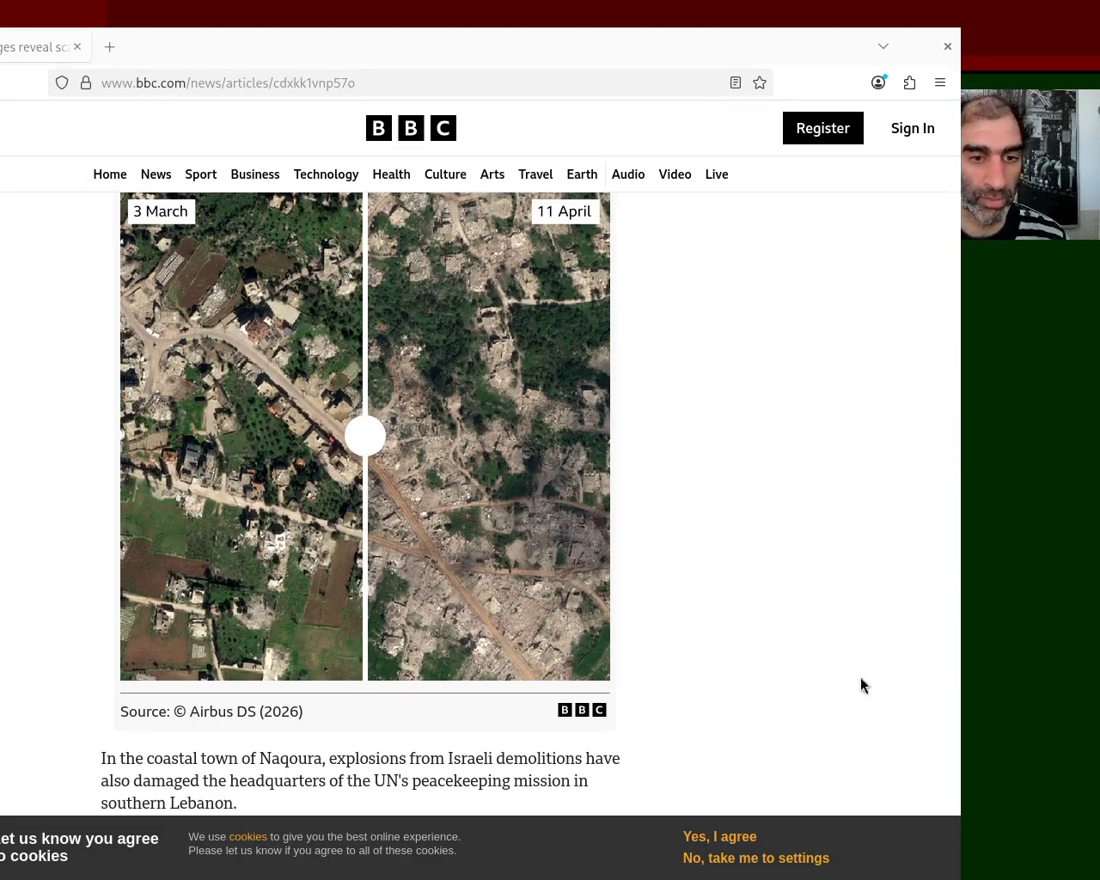
mouse_move(963, 442)
left_mouse_down()
mouse_move(960, 668)
mouse_move(960, 627)
left_mouse_up()
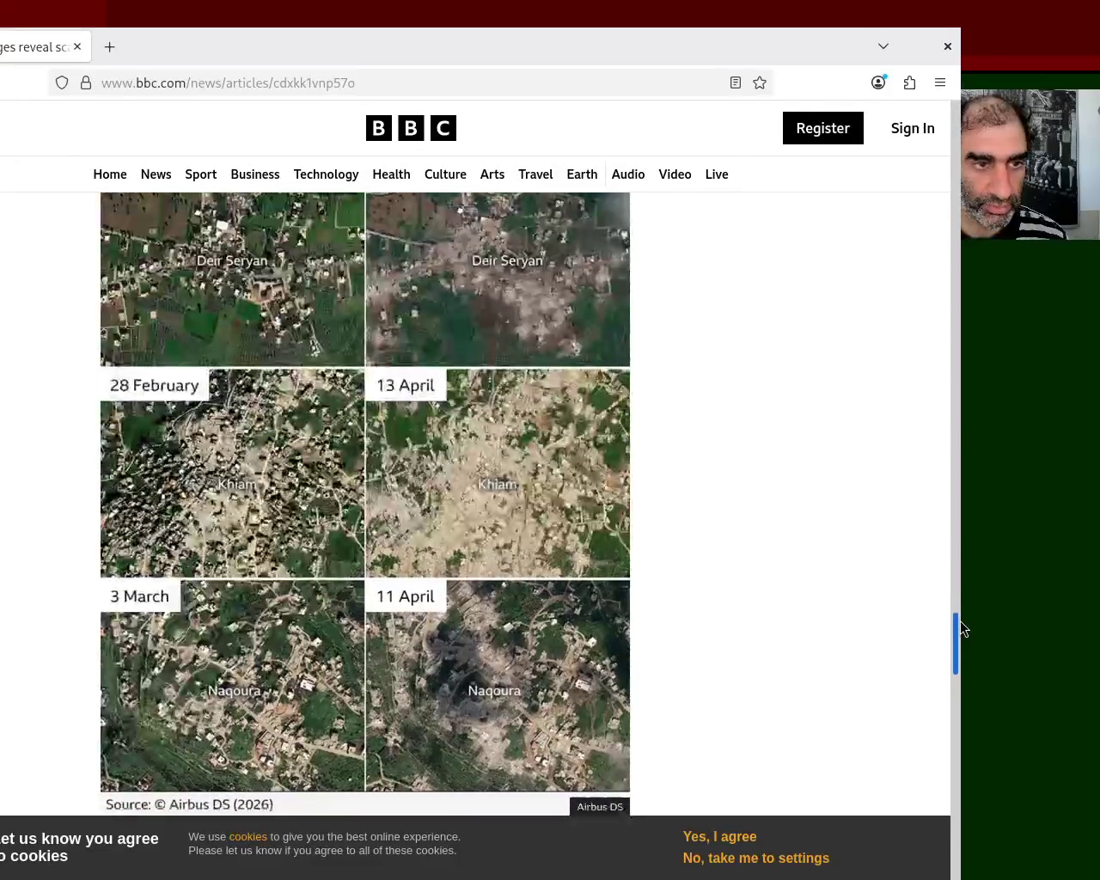
Step: Move the Firefox window left and go back to the BBC homepage
mouse_move(448, 410)
left_mouse_down("super")
mouse_move(256, 402)
mouse_move(258, 374)
mouse_move(325, 370)
left_mouse_up("super")
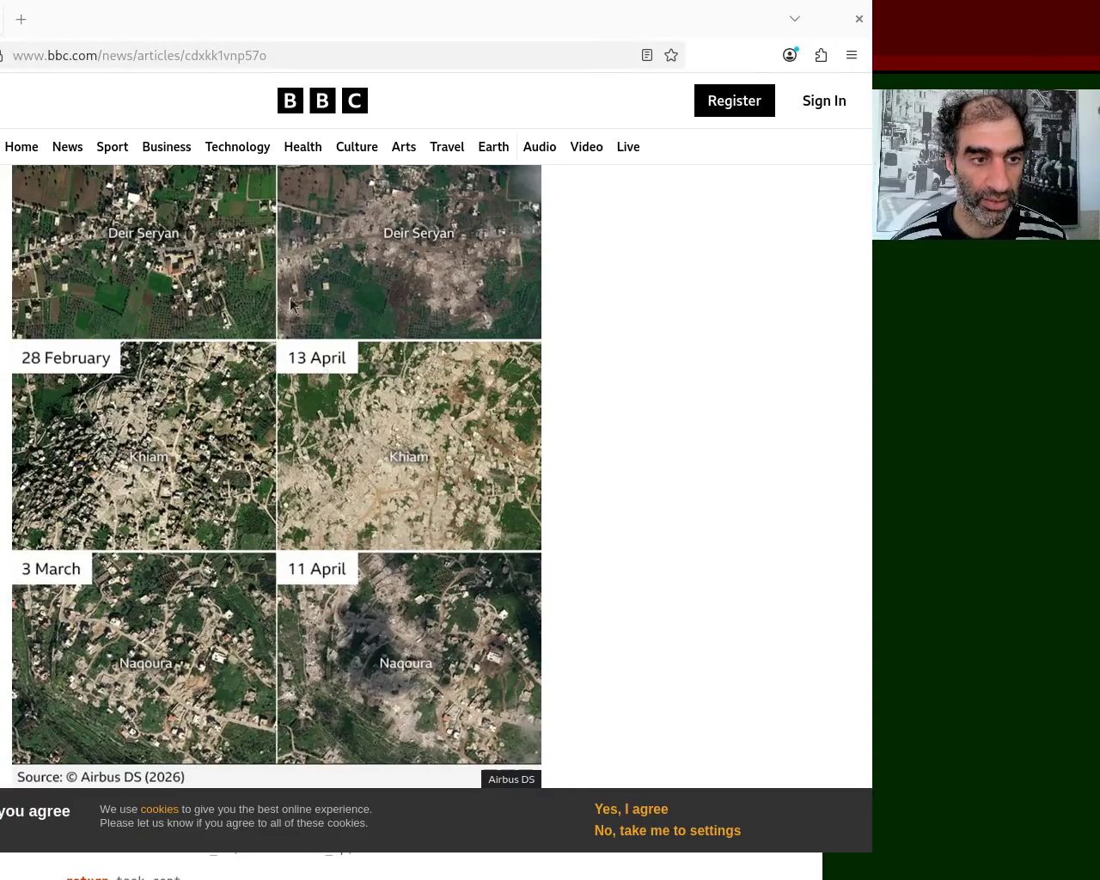
mouse_move(869, 257)
left_mouse_down()
mouse_move(873, 165)
mouse_move(870, 245)
left_mouse_up()
key("alt+Left")
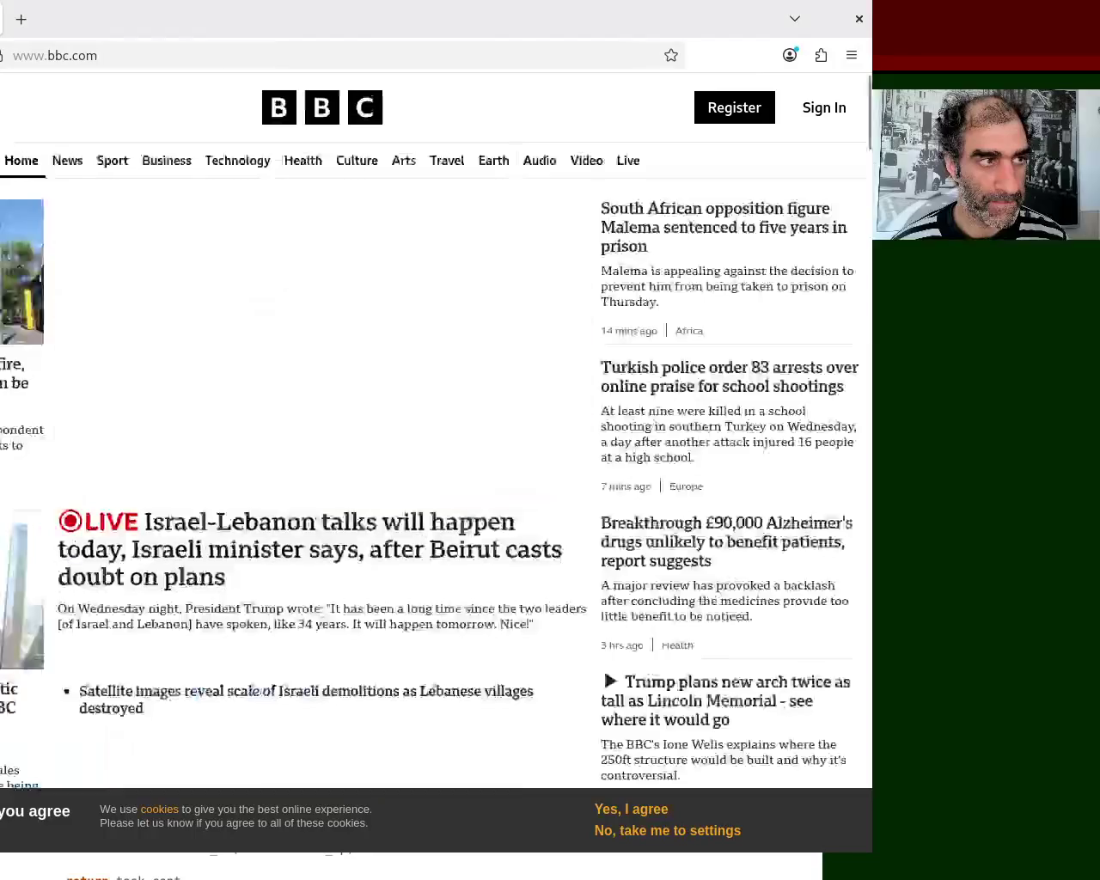
left_click_drag(873, 129, 874, 273)
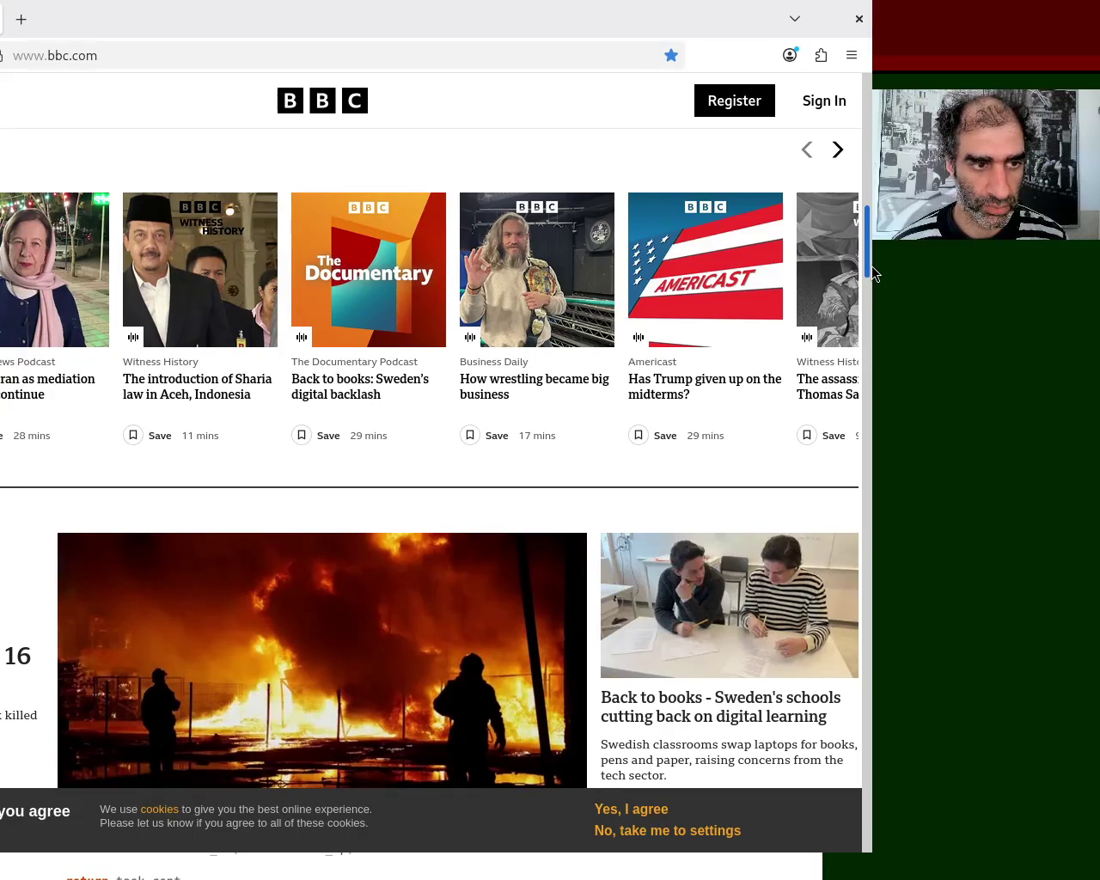
left_click_drag(874, 274, 874, 441)
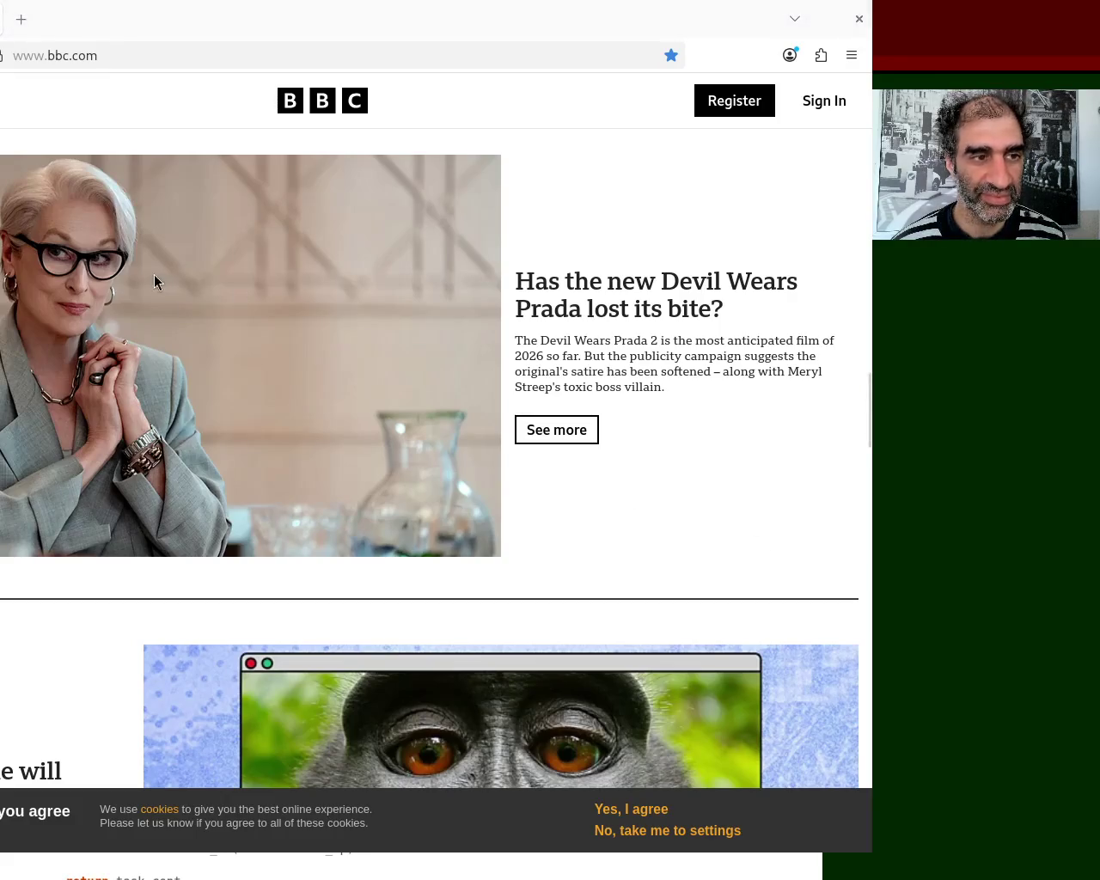
key("alt+F7")
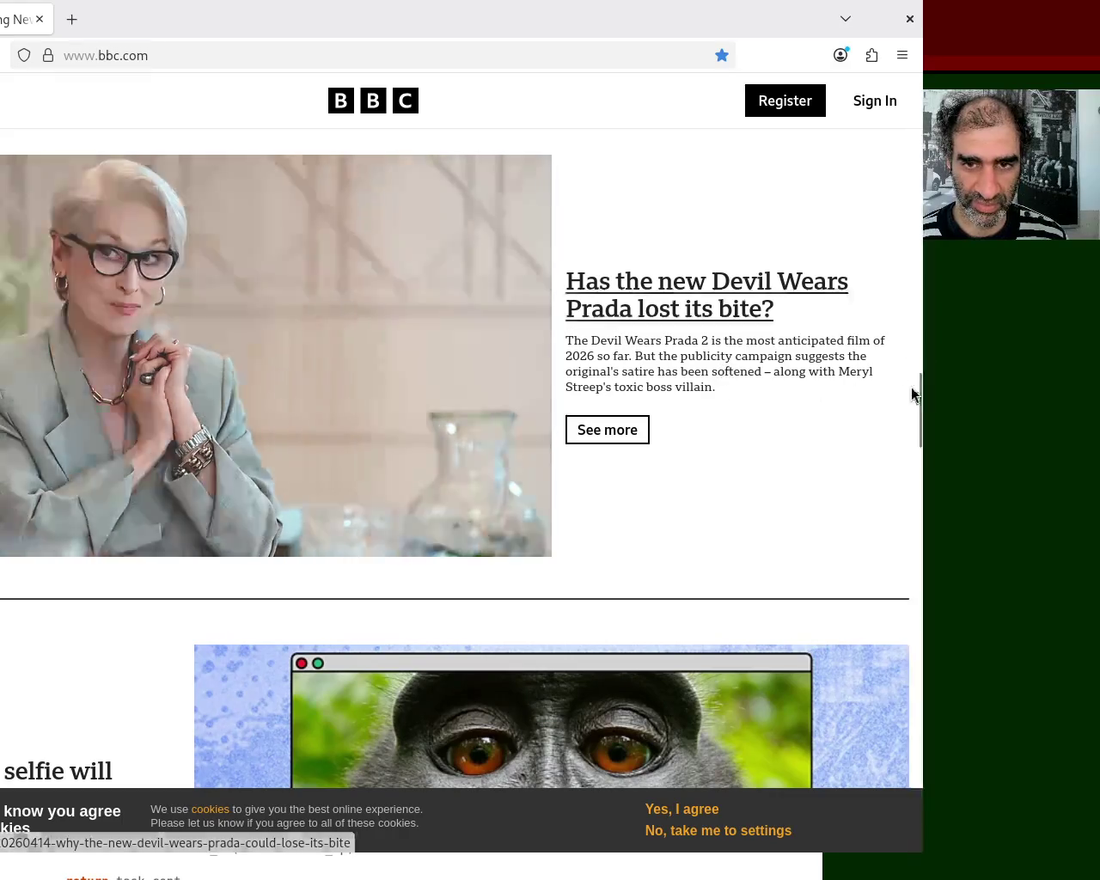
scroll(920, 410, "down", 2)
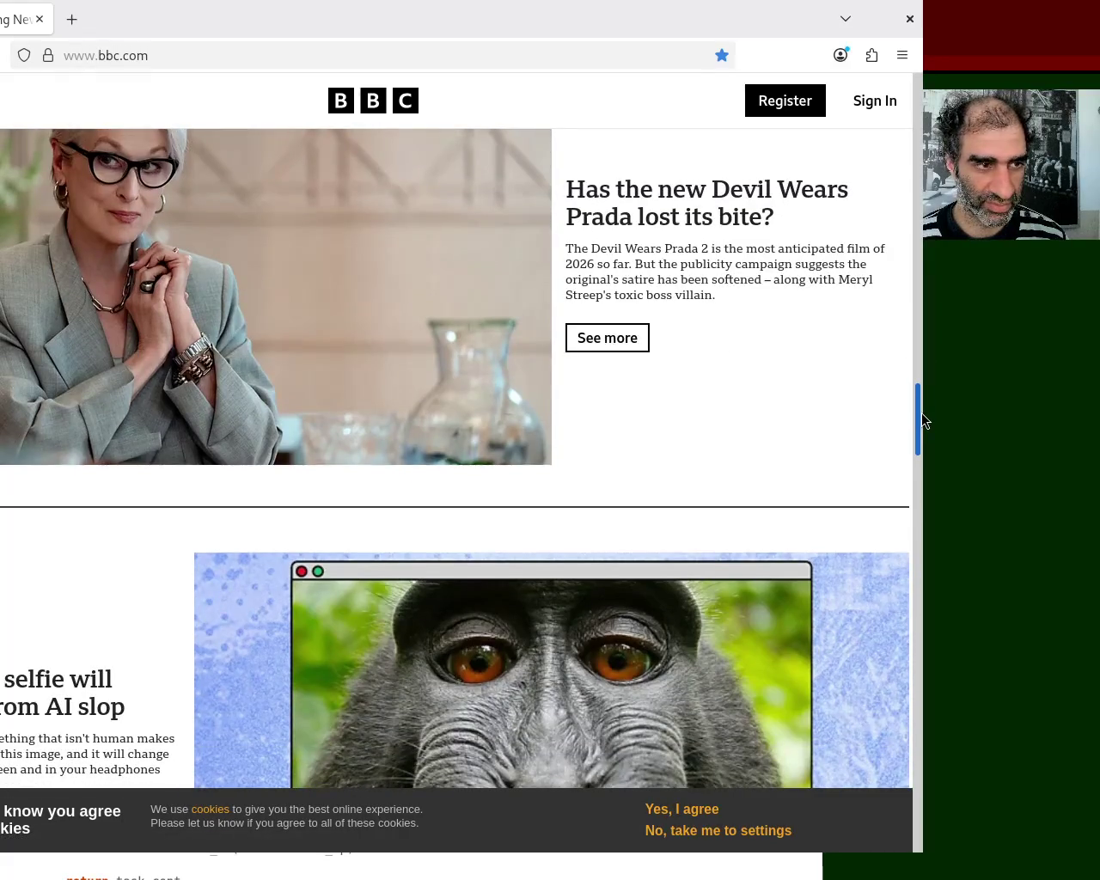
scroll(925, 420, "down", 3)
mouse_move(925, 438)
left_mouse_down()
mouse_move(925, 416)
mouse_move(925, 519)
mouse_move(925, 409)
left_mouse_up()
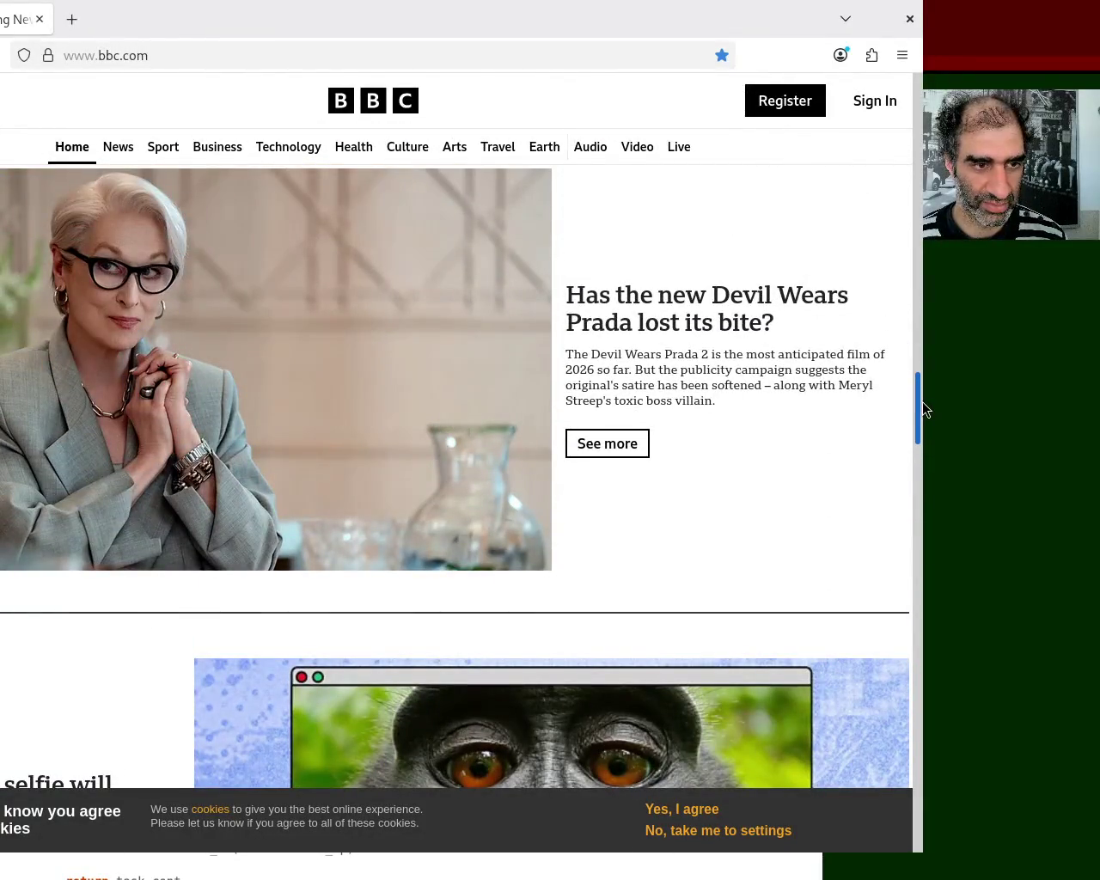
mouse_move(925, 409)
left_mouse_down()
mouse_move(925, 799)
mouse_move(925, 112)
left_mouse_up()
left_click(910, 18)
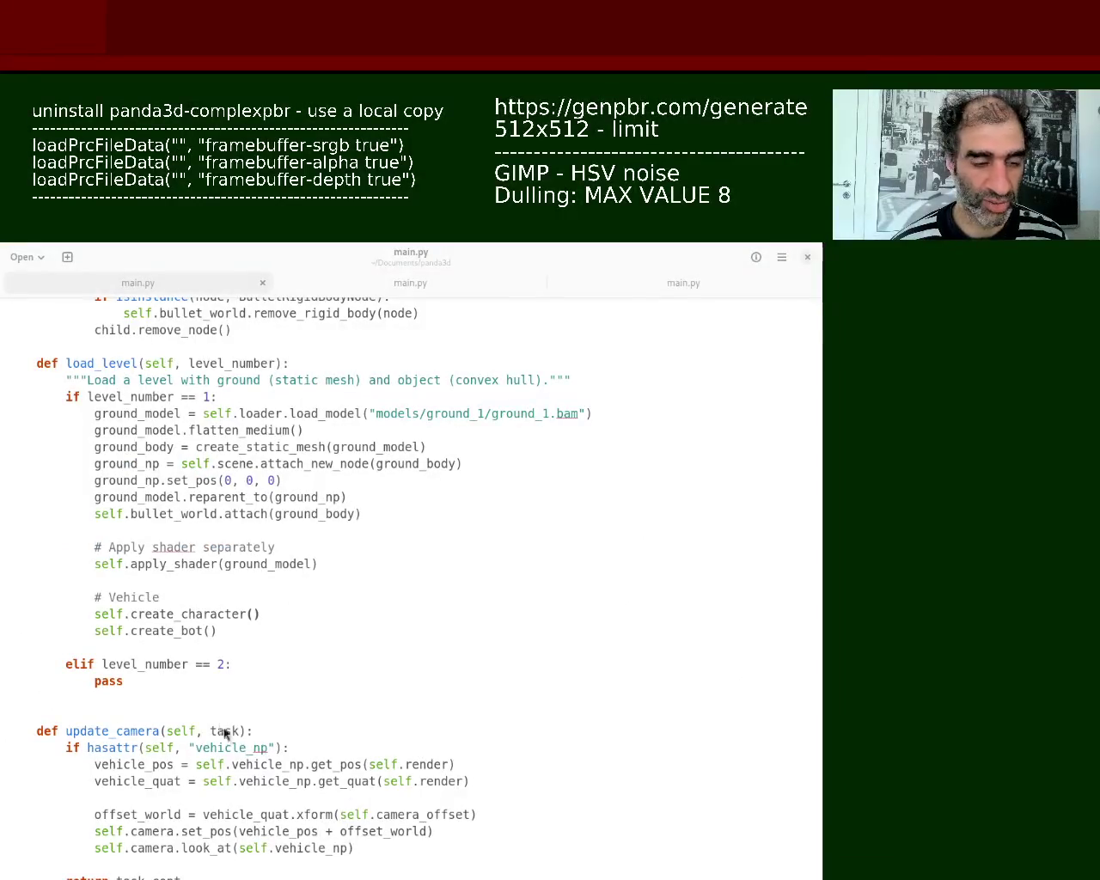
left_click(169, 698)
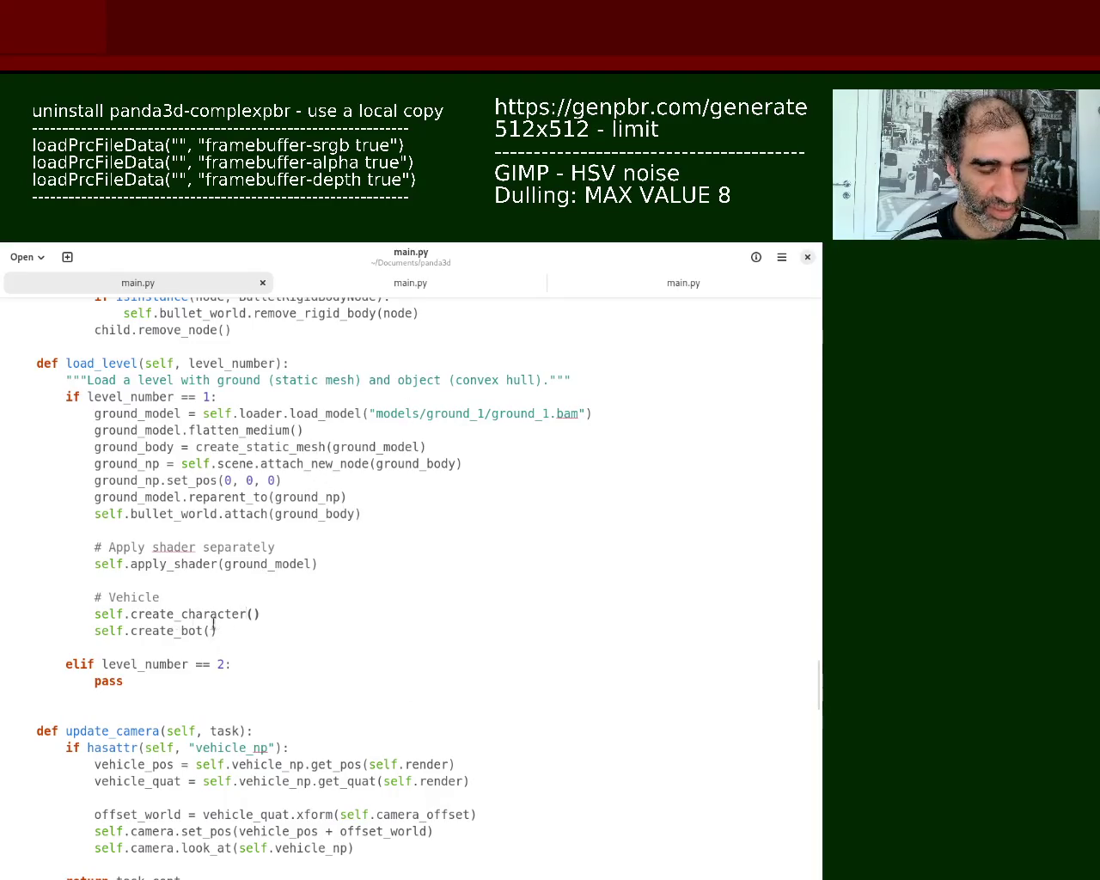
scroll(823, 667, "up", 5)
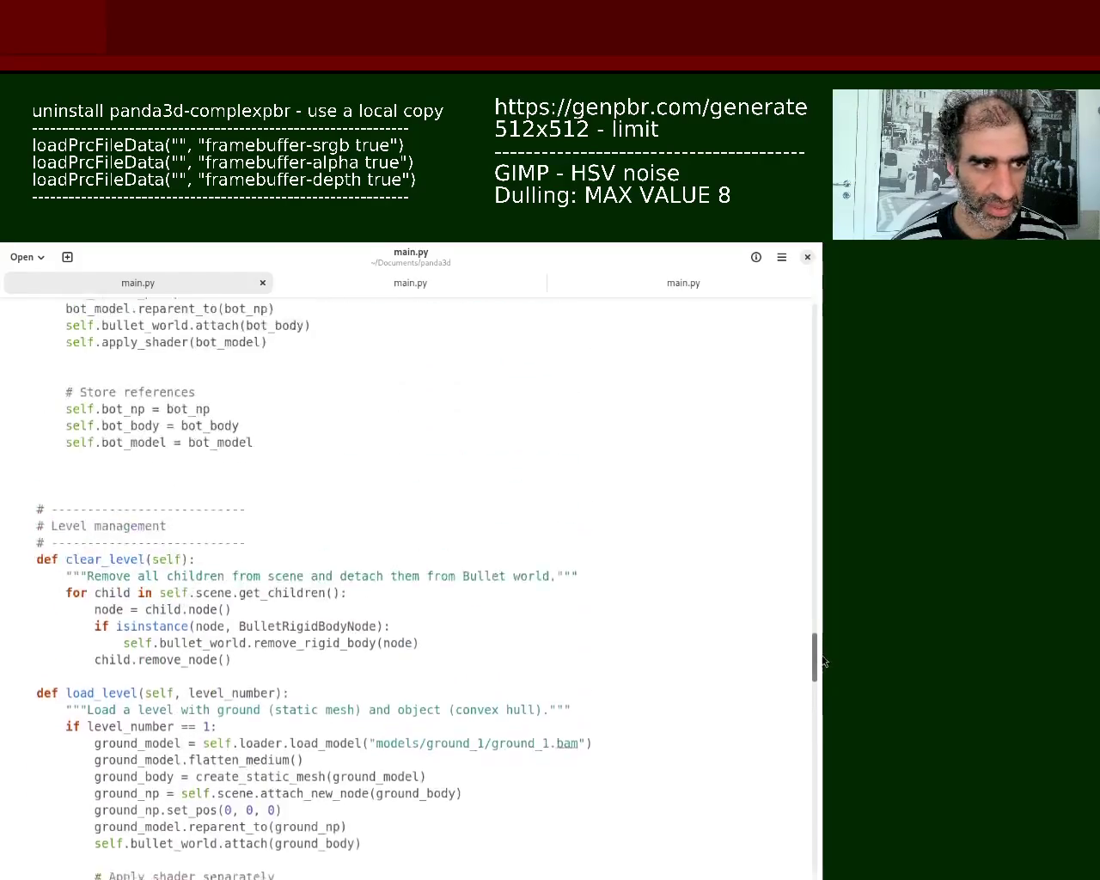
mouse_move(824, 658)
left_mouse_down()
mouse_move(818, 835)
mouse_move(824, 773)
left_mouse_up()
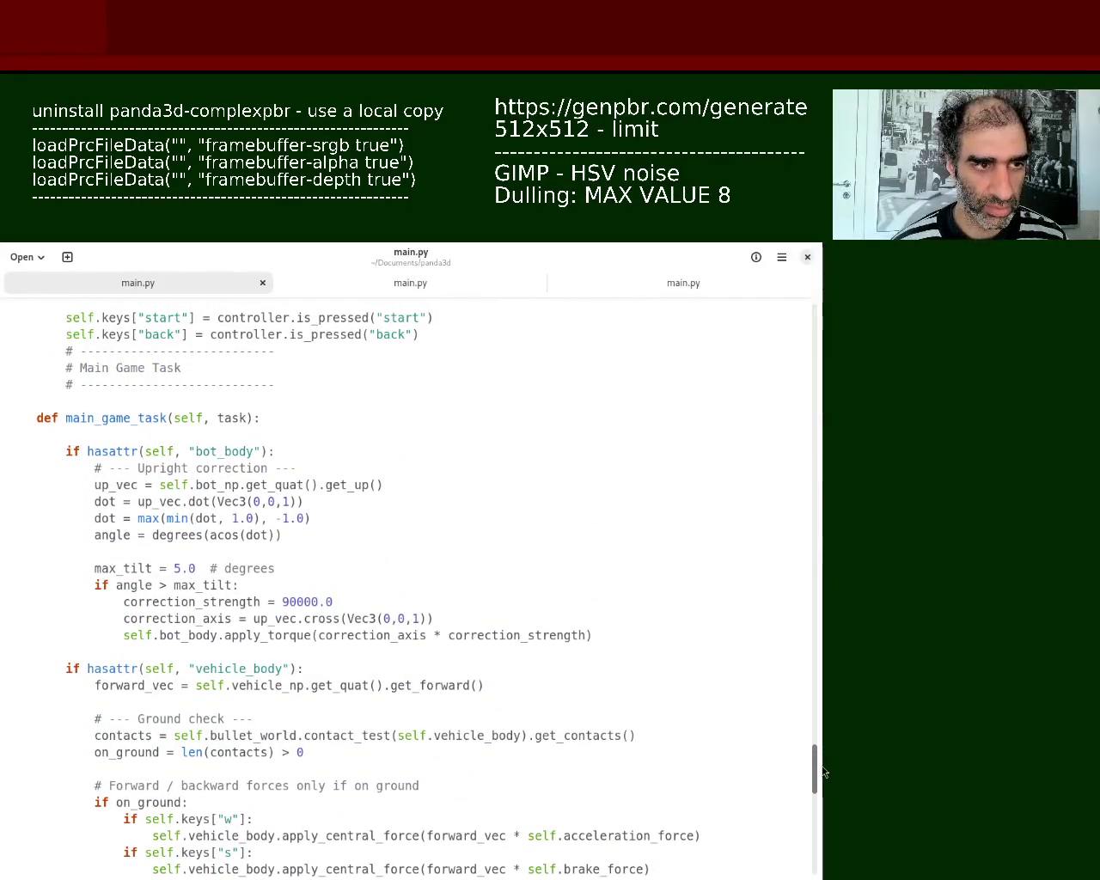
scroll(823, 772, "down", 1)
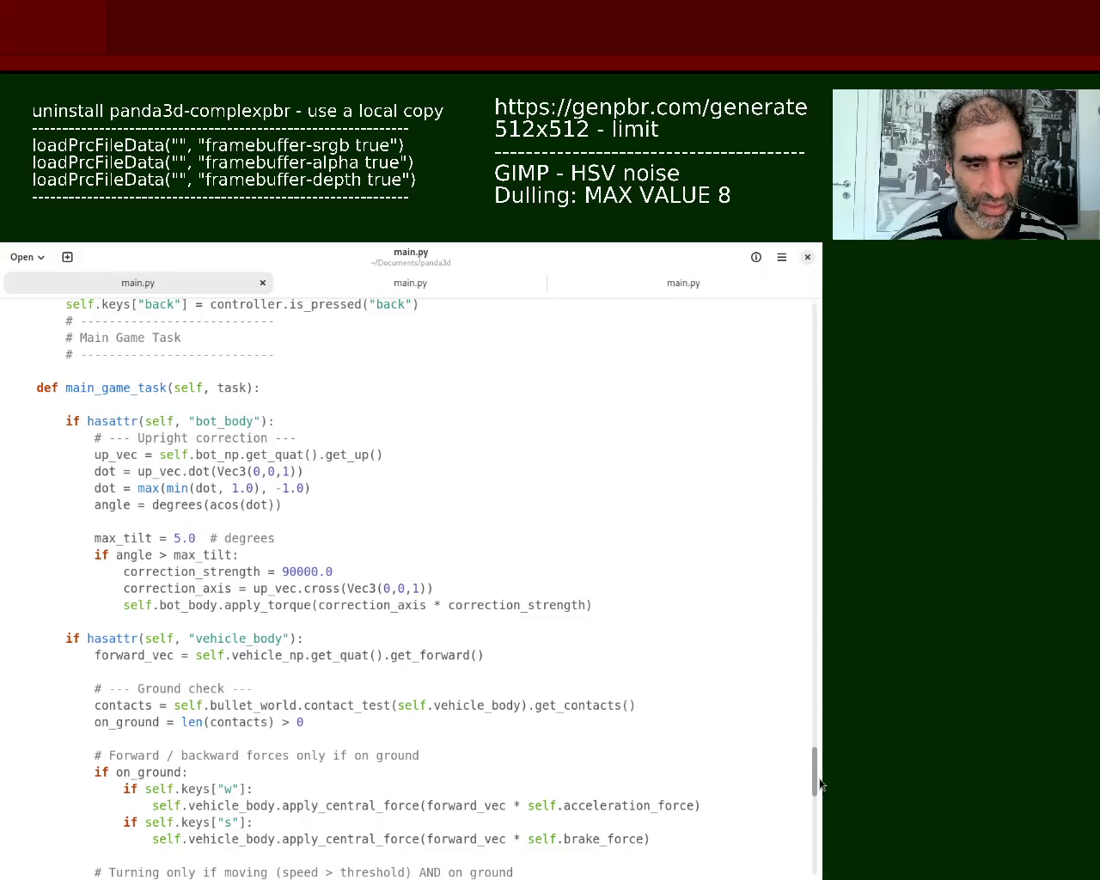
scroll(818, 784, "down", 3)
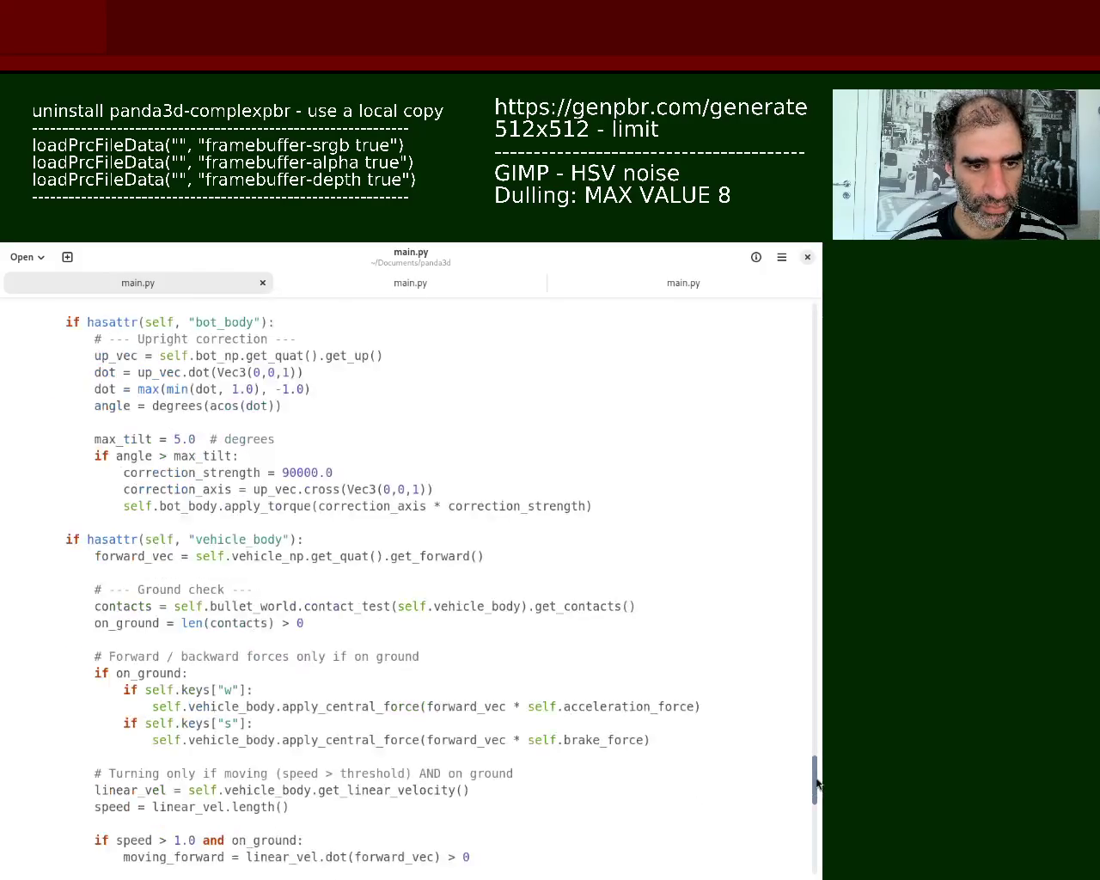
scroll(818, 773, "up", 1)
scroll(819, 722, "up", 2)
scroll(821, 637, "up", 3)
scroll(823, 551, "up", 3)
scroll(823, 503, "up", 3)
scroll(822, 464, "up", 2)
scroll(823, 413, "up", 1)
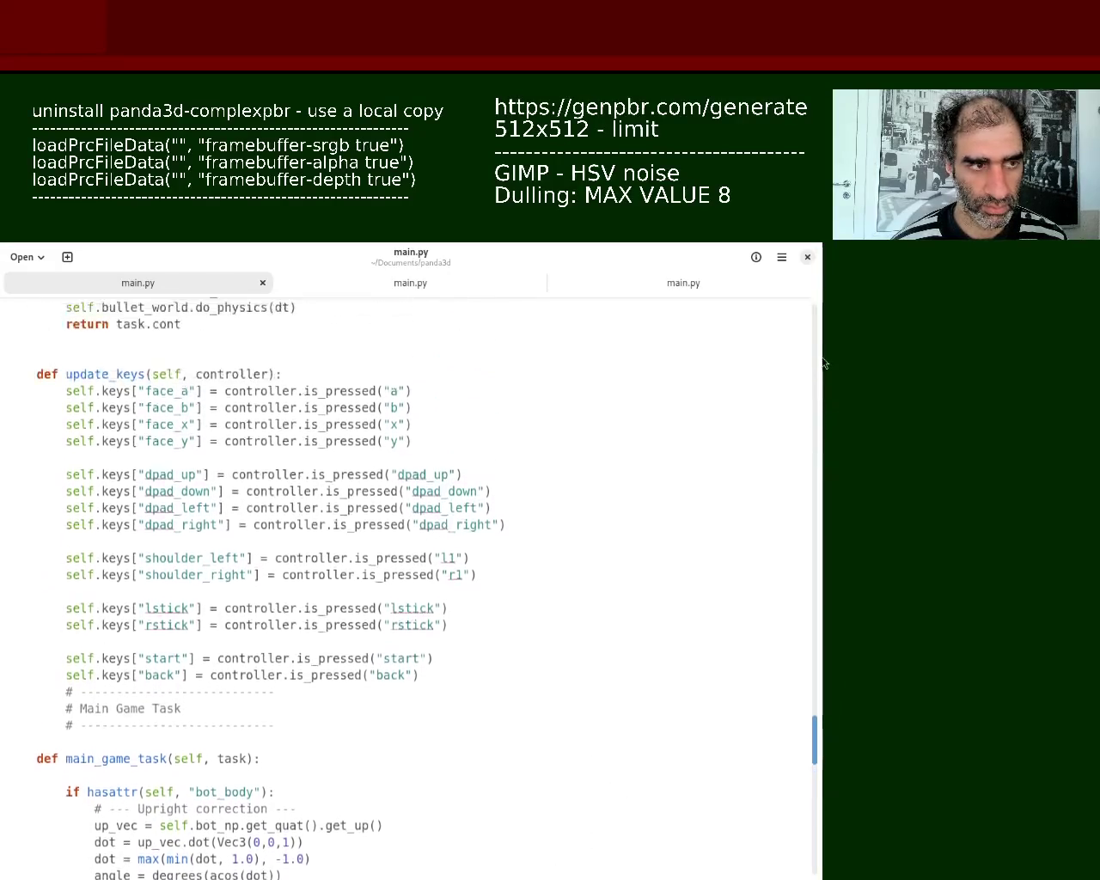
scroll(823, 404, "down", 2)
scroll(821, 507, "down", 3)
scroll(821, 593, "down", 1)
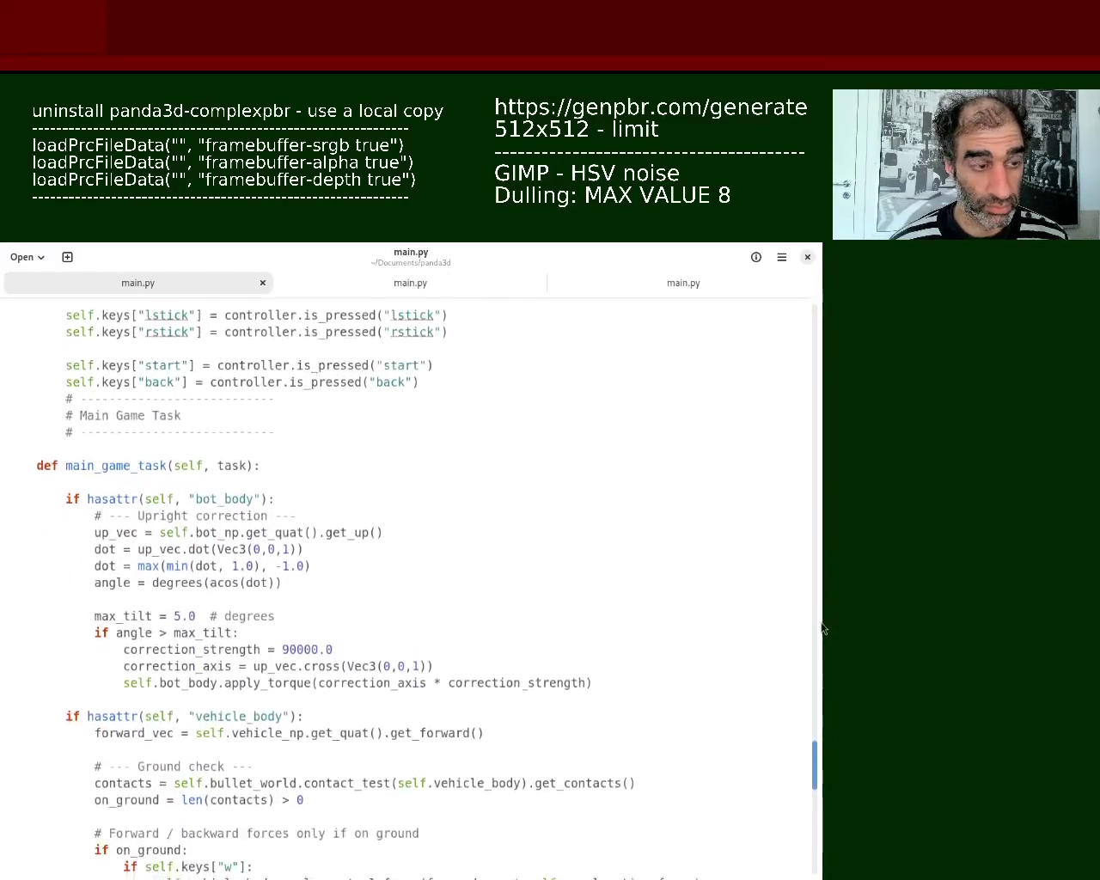
scroll(821, 633, "down", 1)
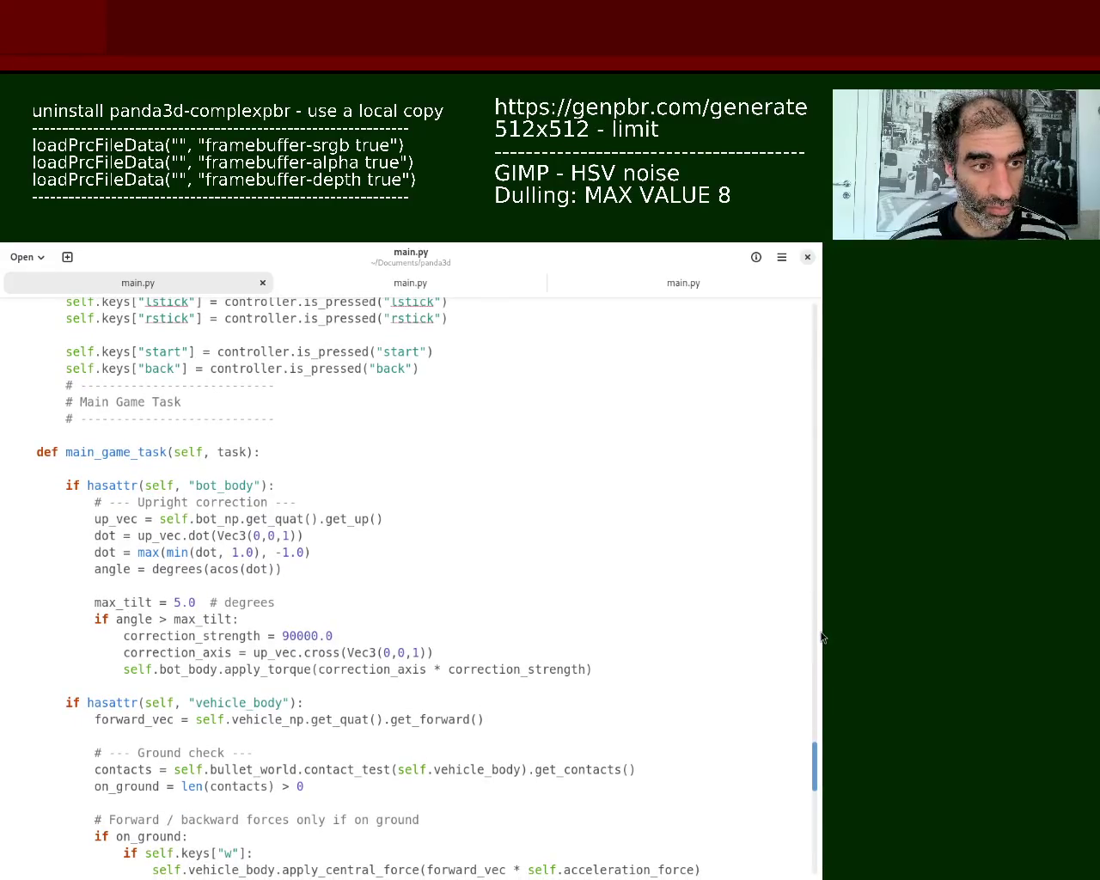
scroll(823, 602, "up", 2)
scroll(823, 516, "up", 4)
scroll(824, 396, "up", 2)
scroll(822, 344, "up", 2)
scroll(822, 307, "up", 2)
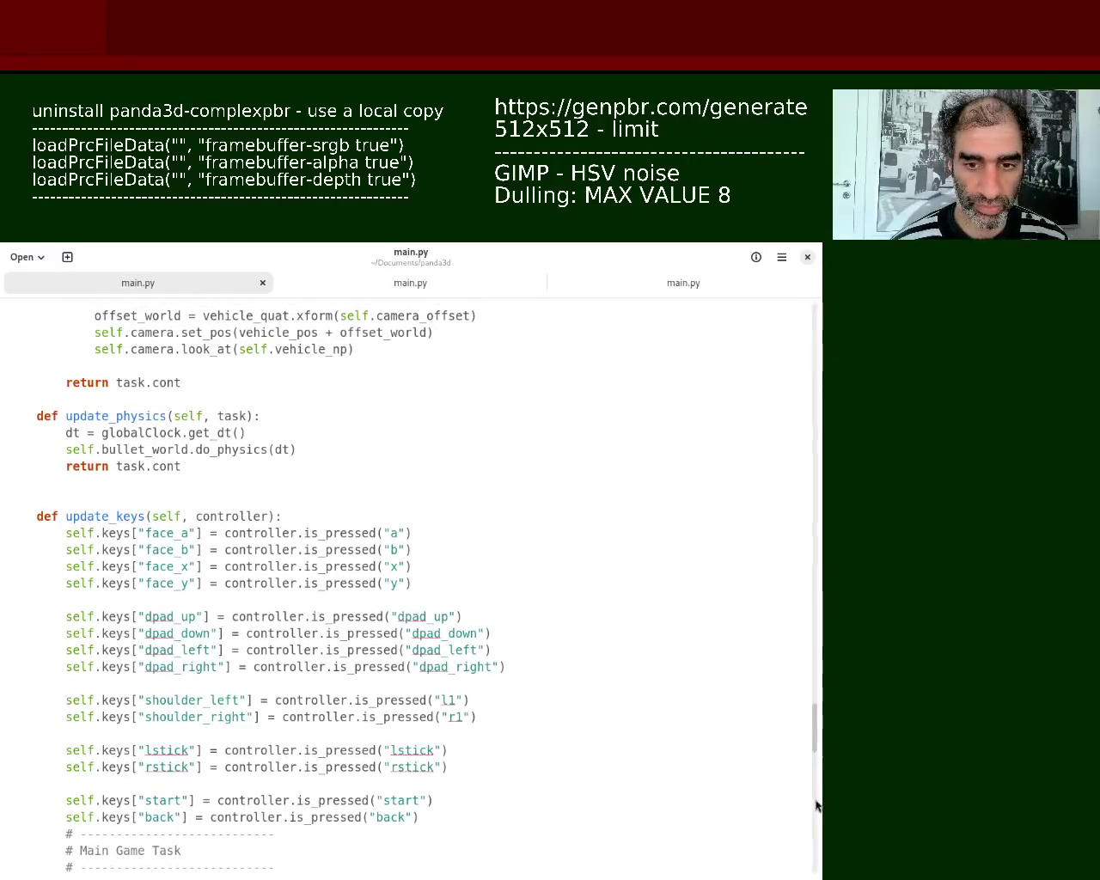
left_click_drag(812, 752, 817, 670)
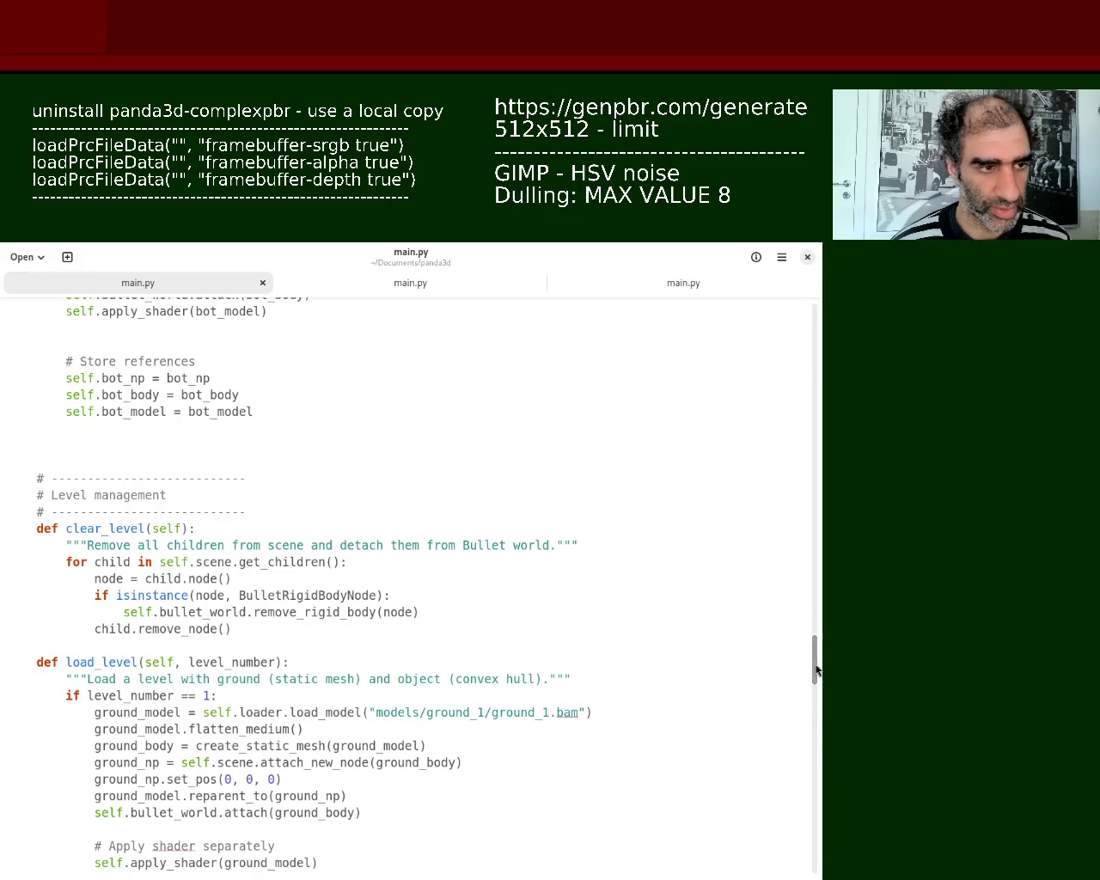
Step: Search main.py for 'bt' and scroll to load_level's level 1 code
key("ctrl+f")
type("b")
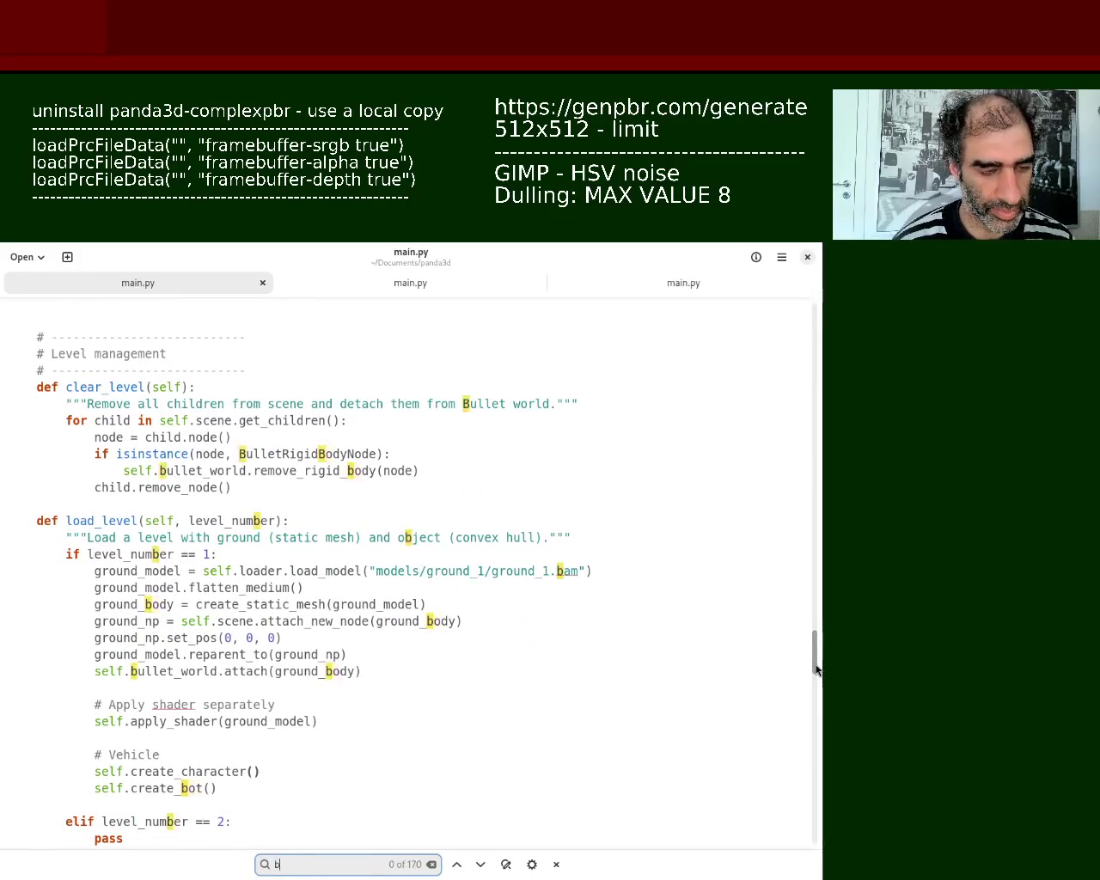
type("t")
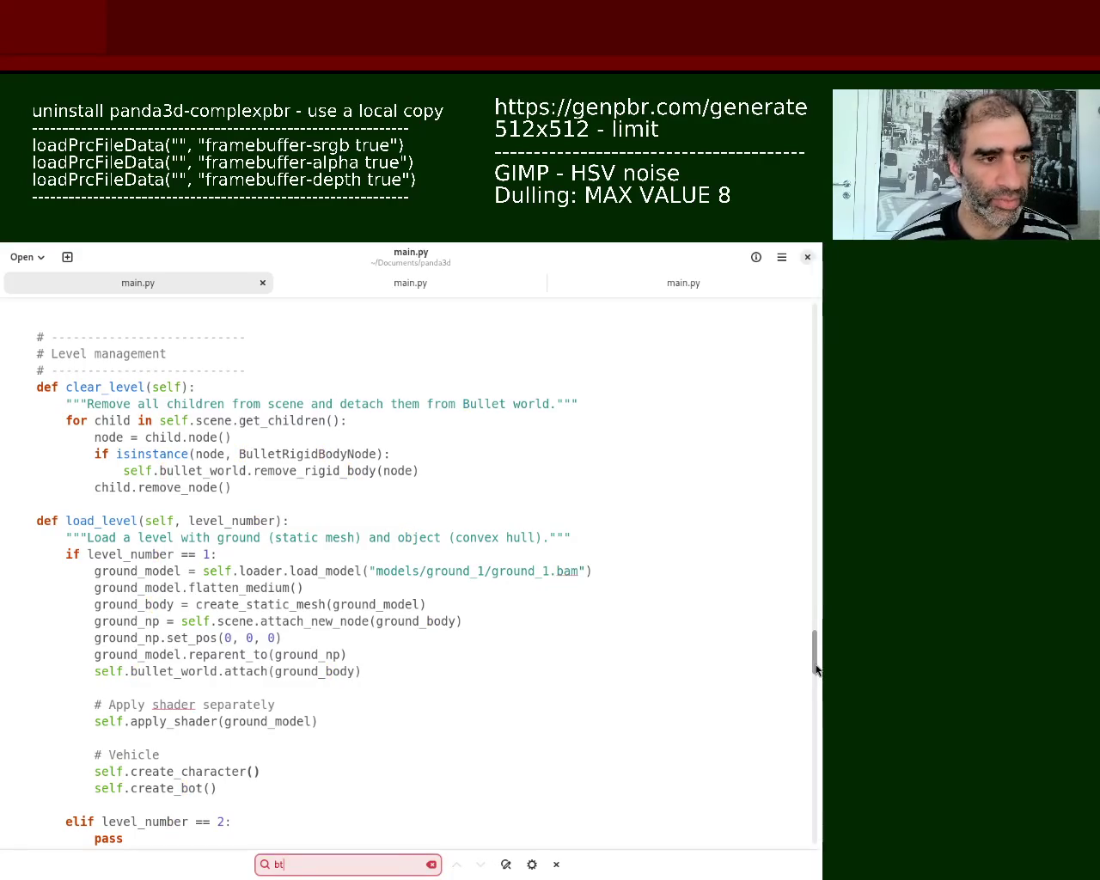
mouse_move(815, 646)
left_mouse_down()
mouse_move(818, 673)
mouse_move(817, 613)
mouse_move(817, 713)
mouse_move(823, 657)
left_mouse_up()
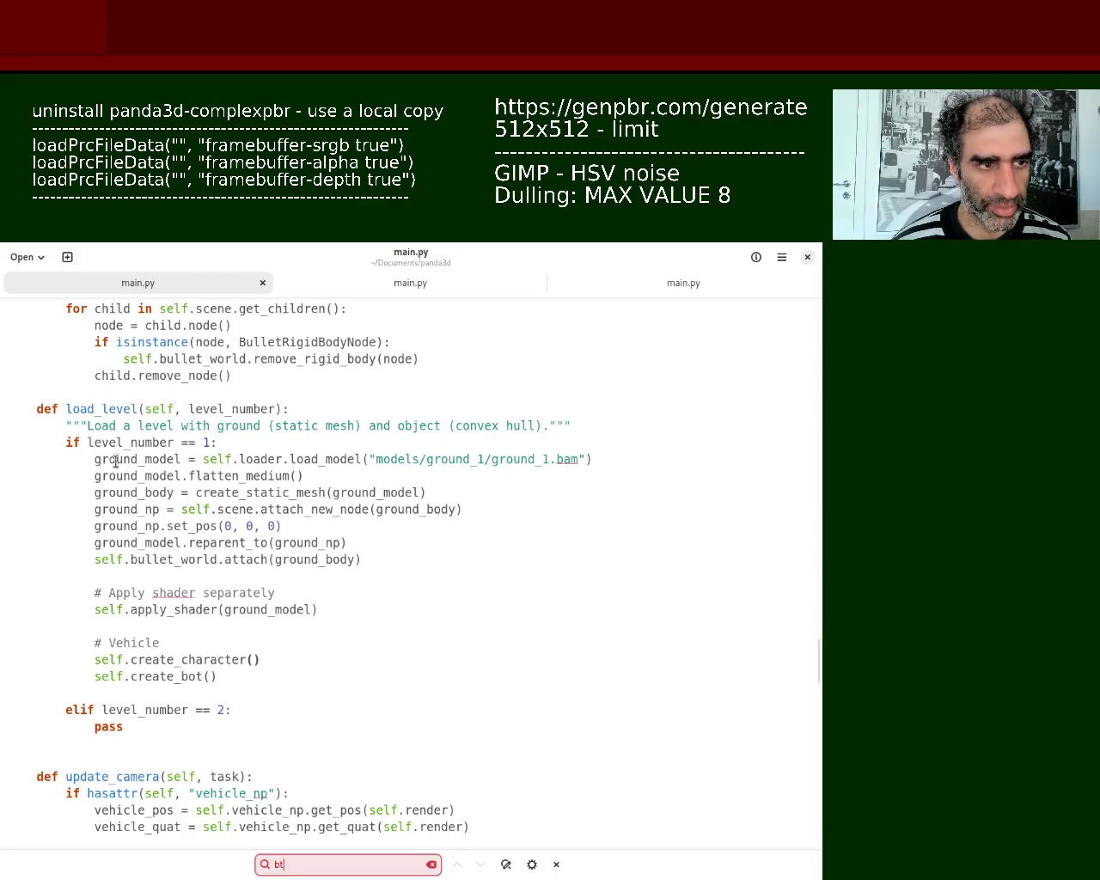
double_click(164, 490)
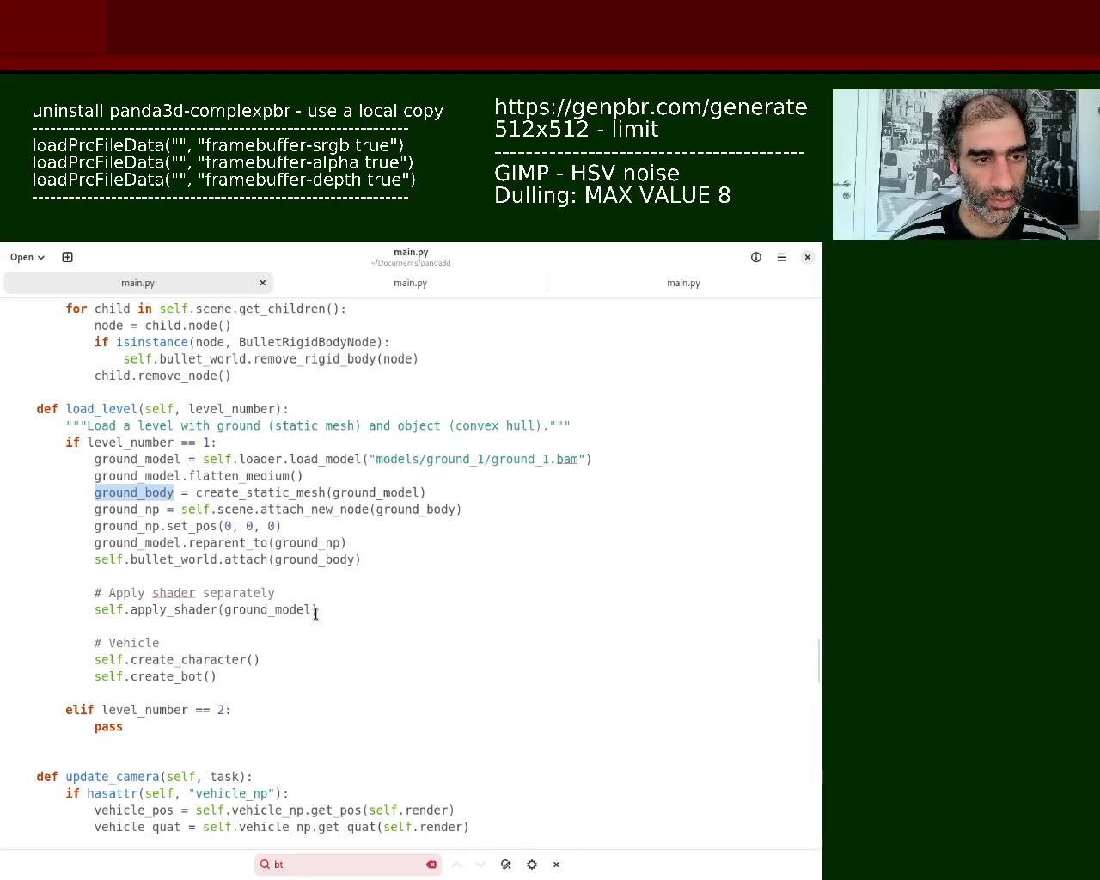
double_click(320, 542)
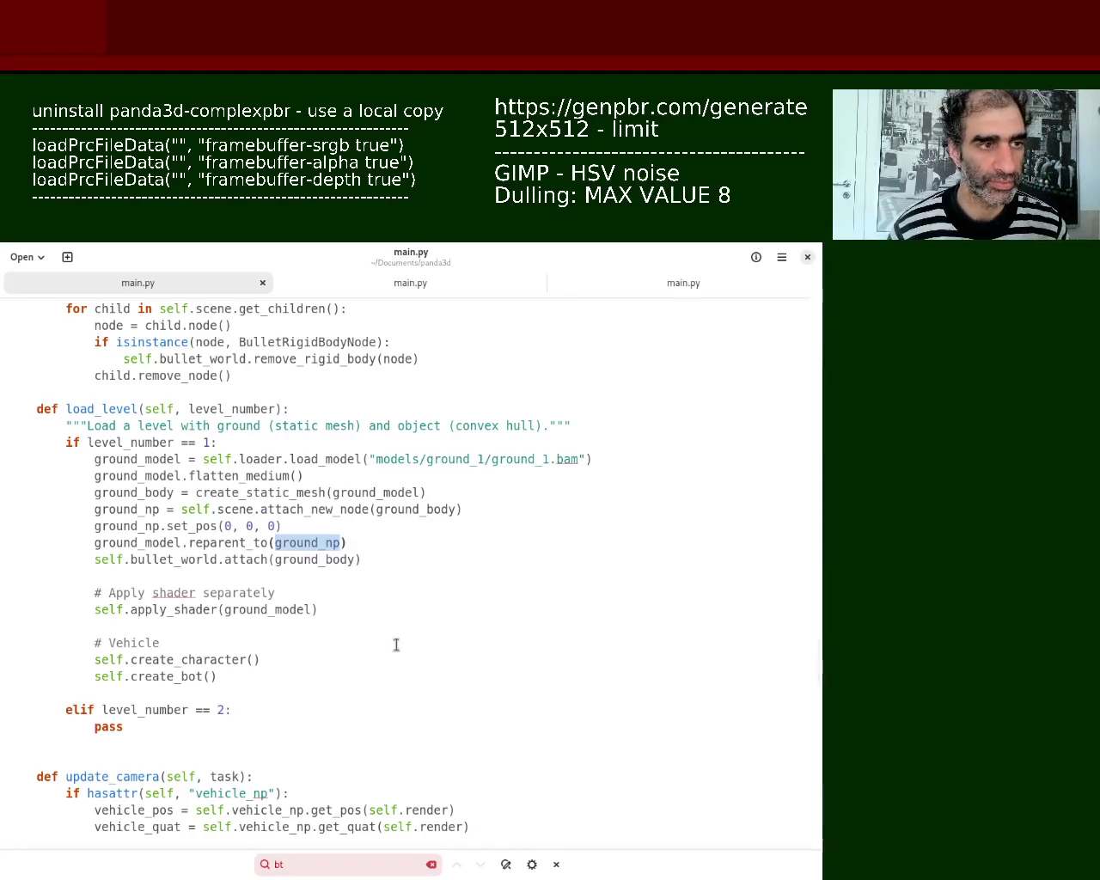
scroll(816, 658, "up", 2)
scroll(821, 655, "up", 3)
Step: Scroll up past create_bot to create_character, which loads character_1.bam at Vec3(0, 0, 100)
left_click_drag(823, 653, 822, 600)
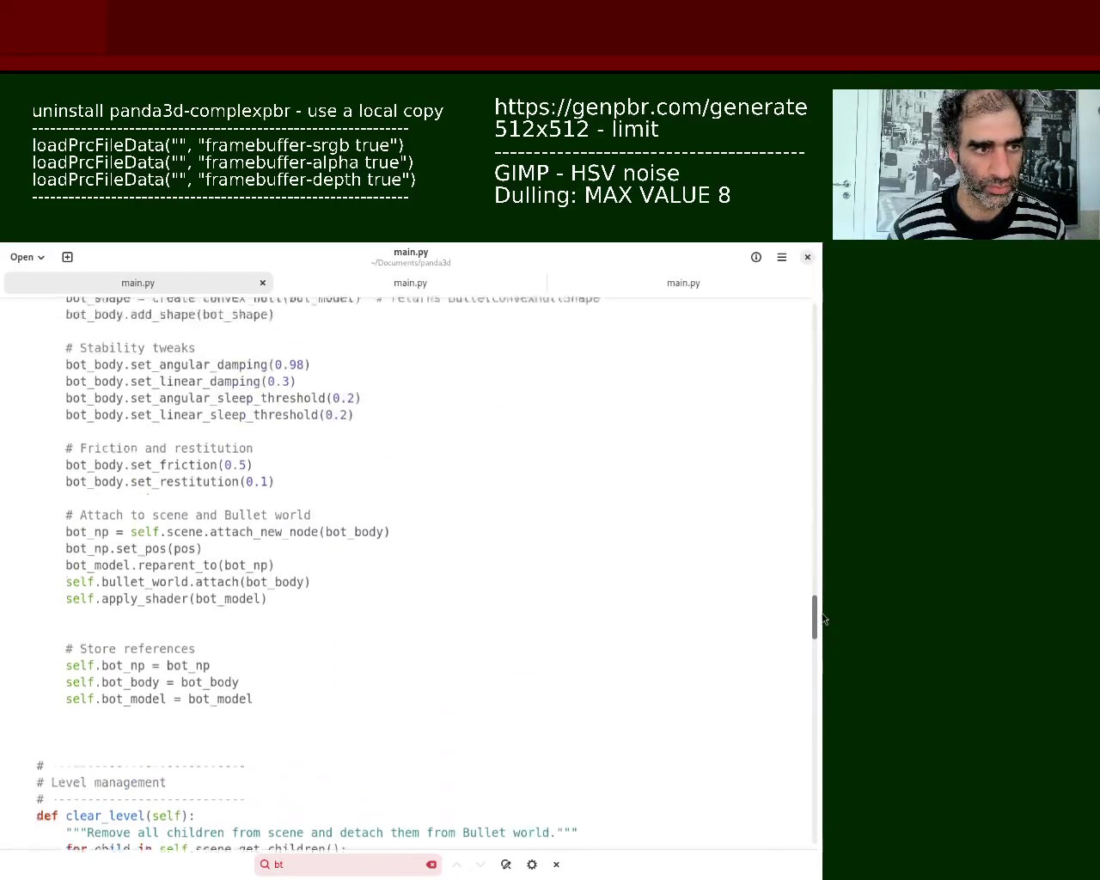
left_click_drag(823, 600, 818, 602)
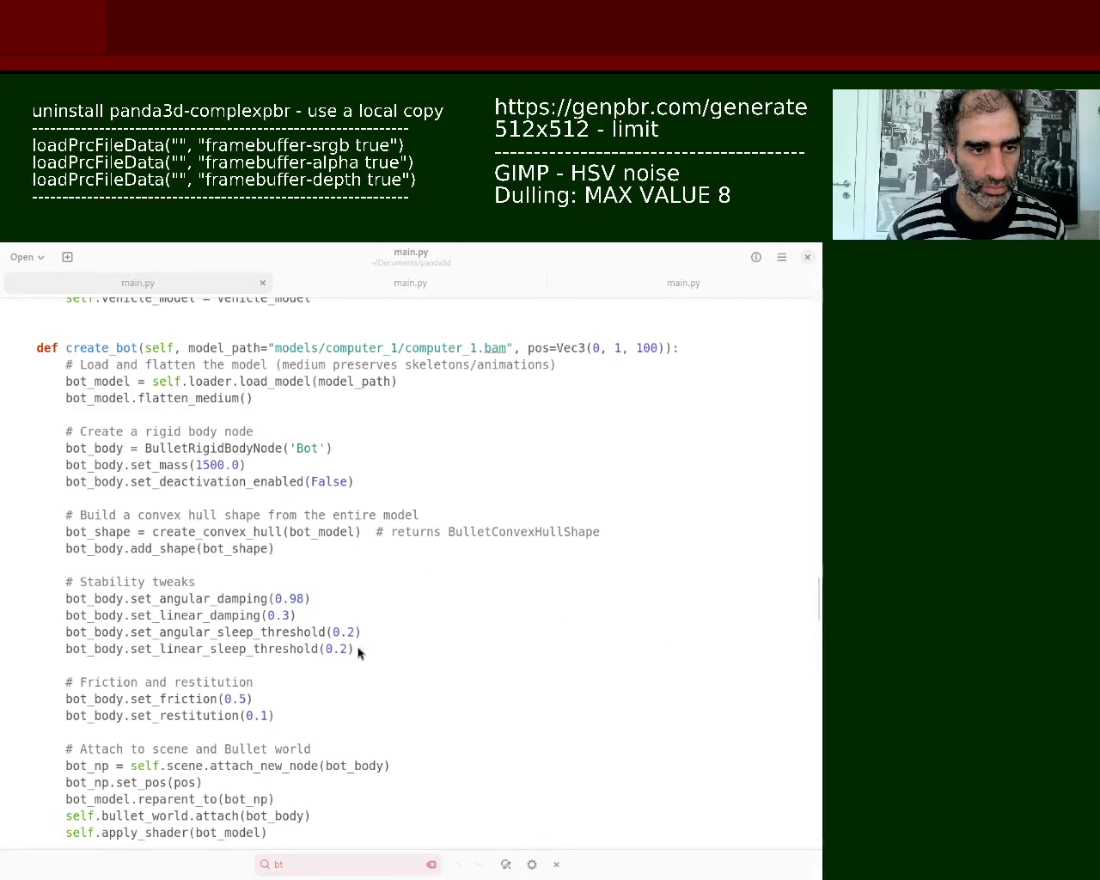
left_click(267, 694)
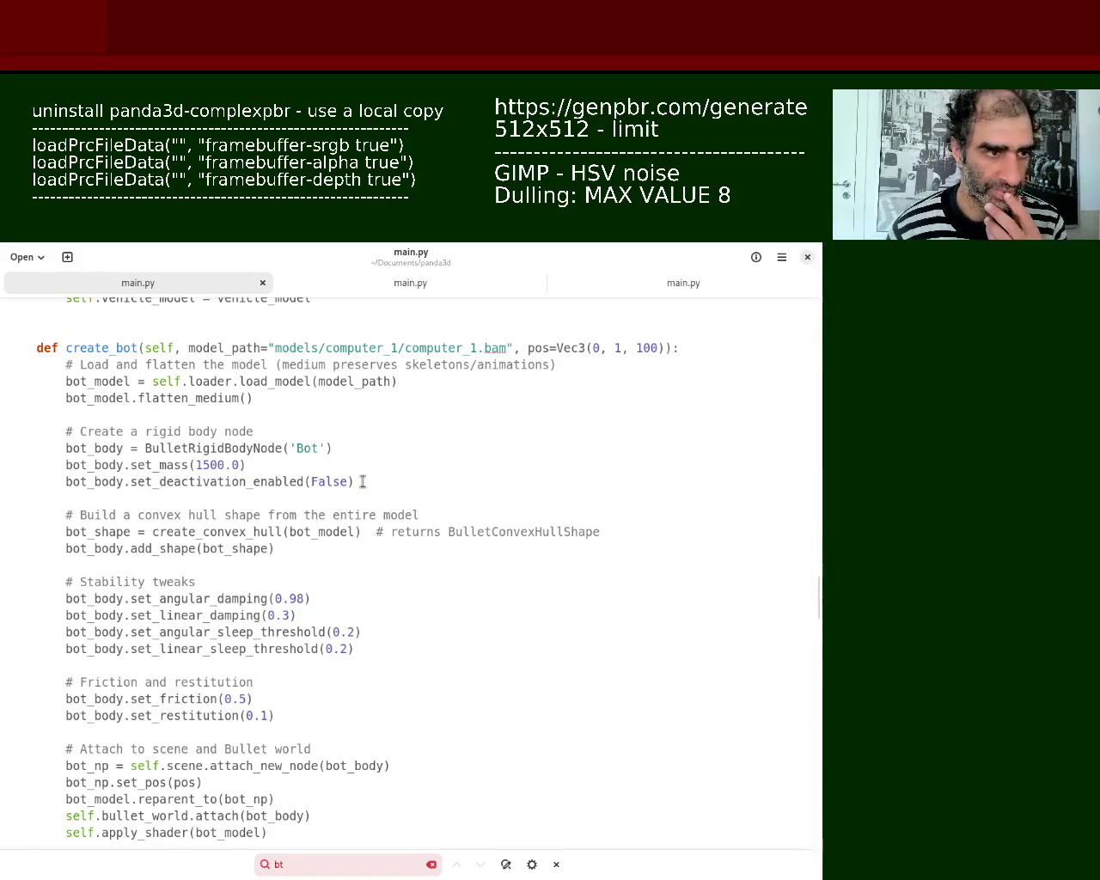
left_click_drag(820, 616, 823, 557)
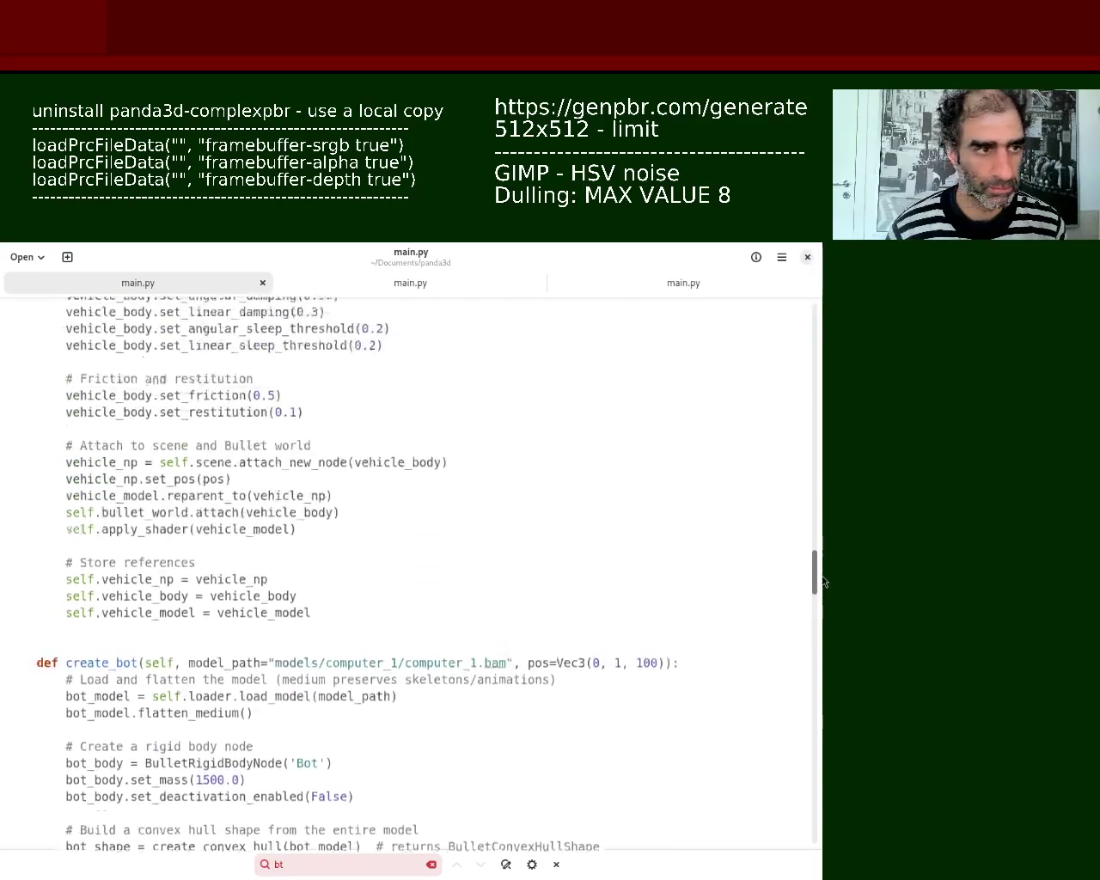
scroll(823, 556, "up", 1)
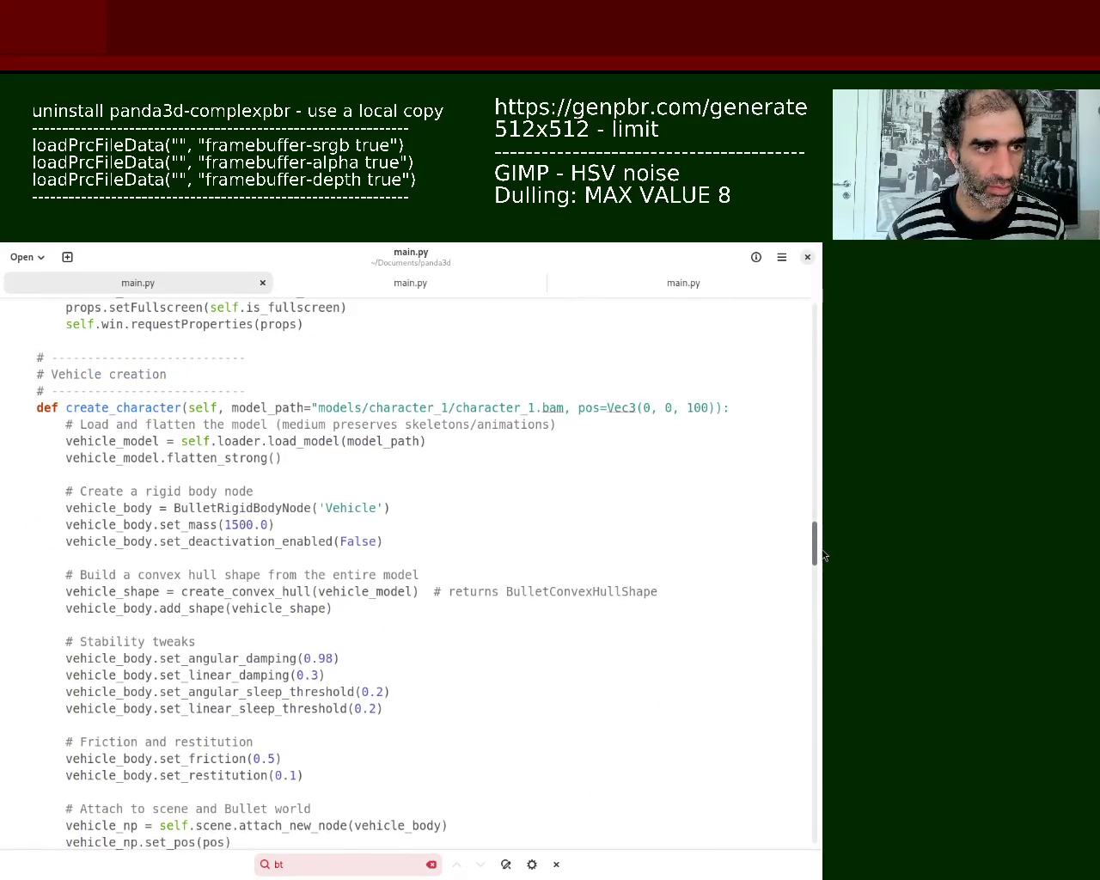
scroll(823, 556, "down", 2)
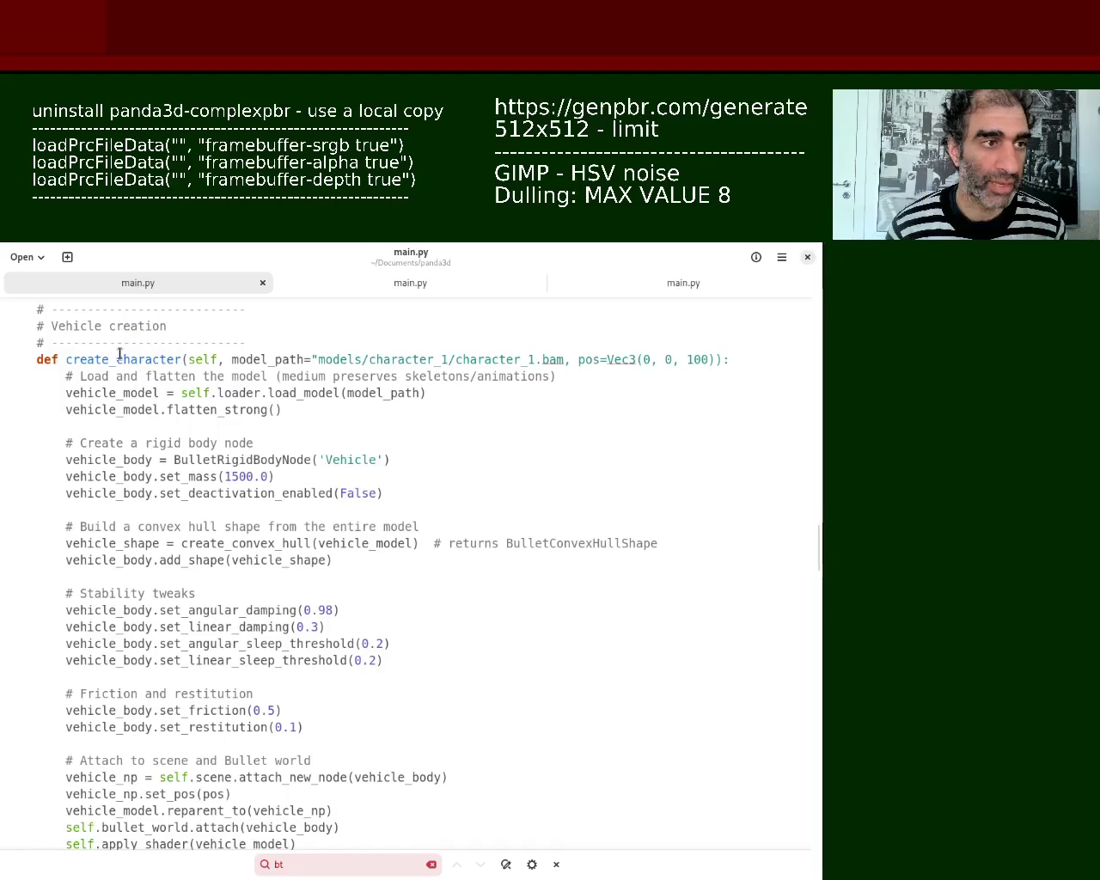
Step: Replace 'character' with 'vehicle' in def create_character and save main.py
left_click_drag(116, 361, 173, 362)
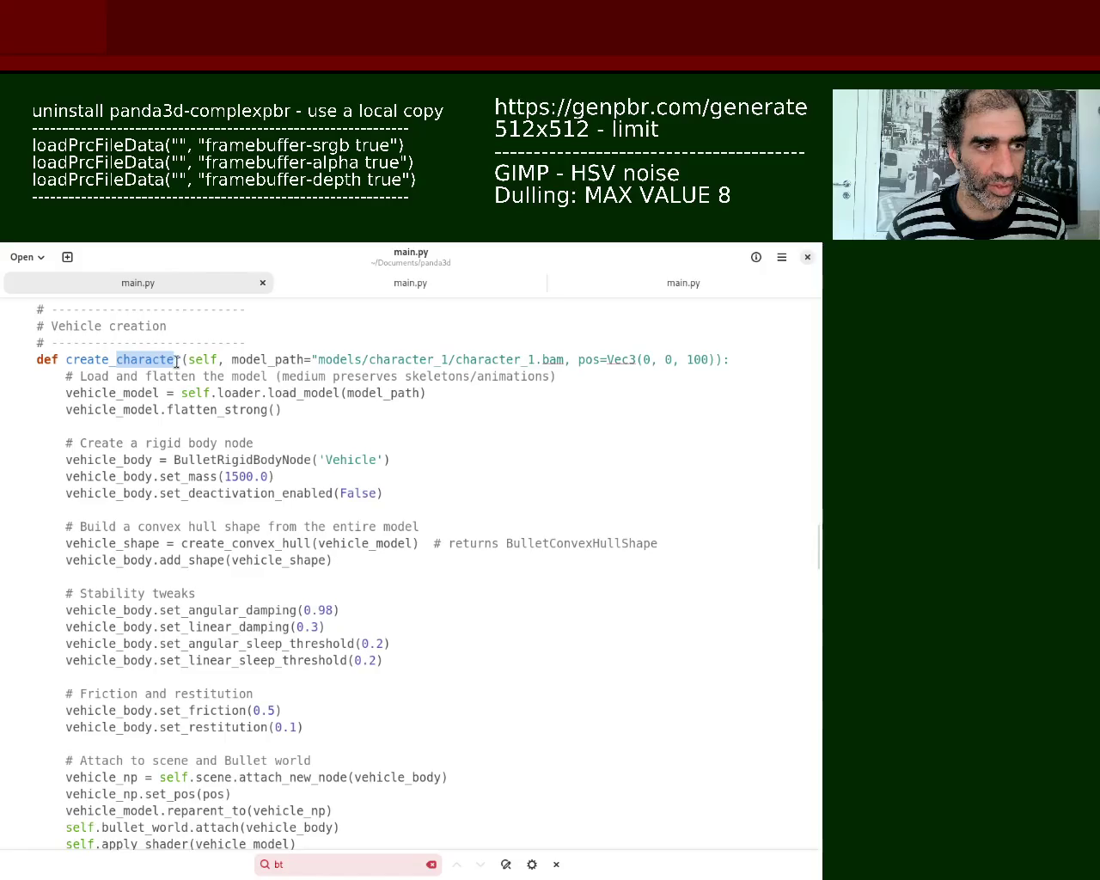
left_click_drag(174, 362, 179, 362)
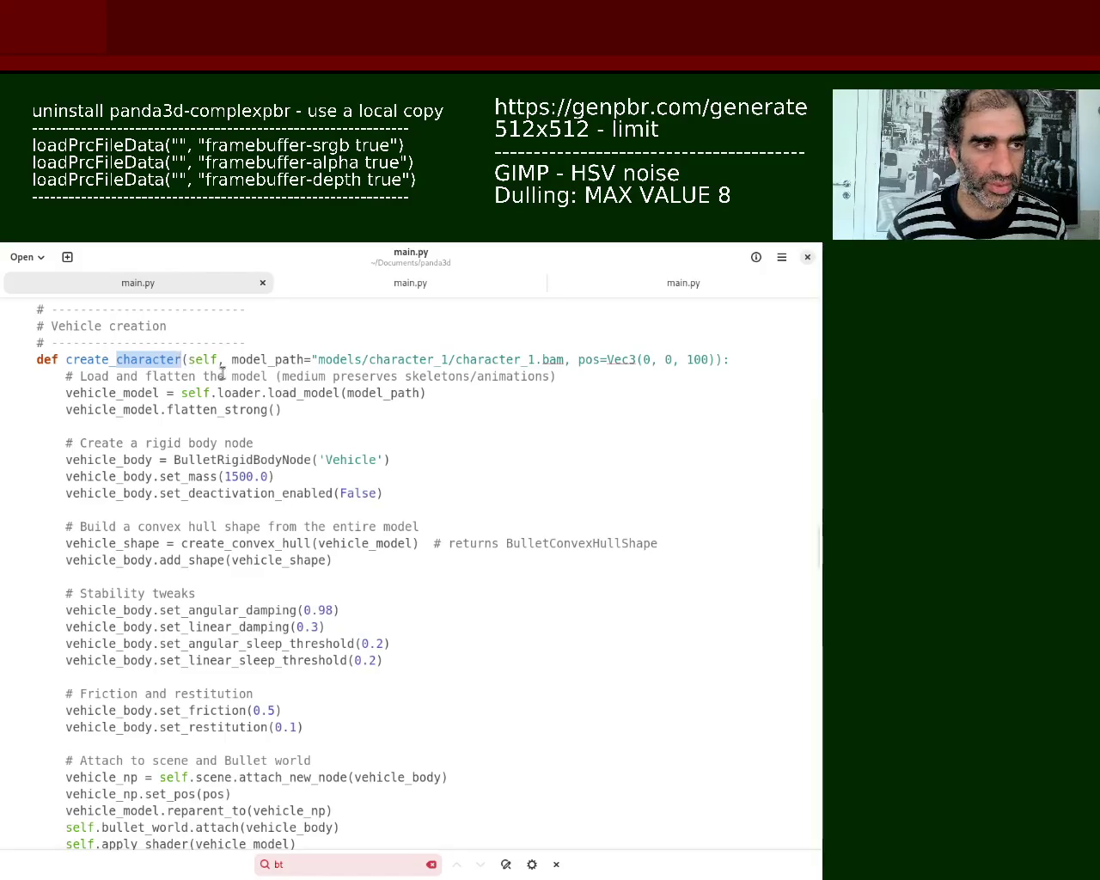
type("vehicle")
key("ctrl+s")
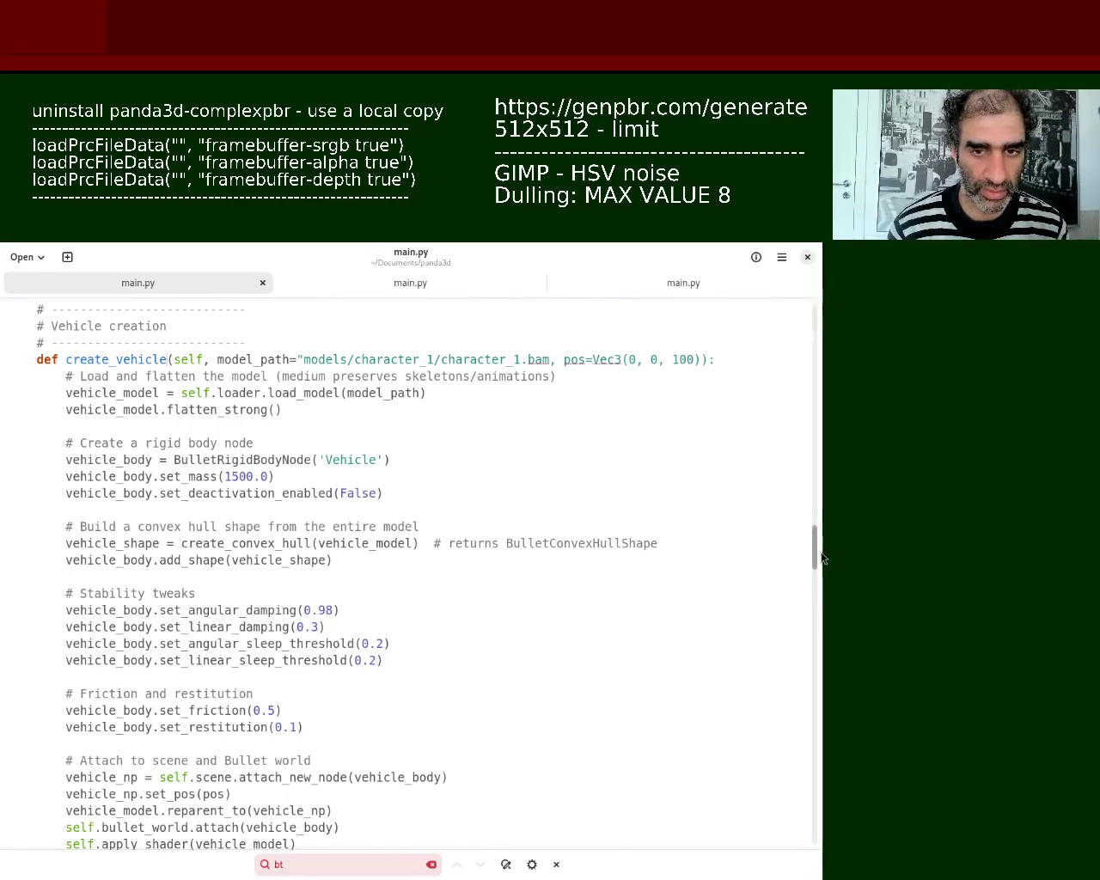
Step: Scroll down to def create_bot and place the cursor just above it
scroll(817, 581, "down", 5)
scroll(818, 585, "down", 4)
scroll(821, 597, "down", 2)
scroll(821, 602, "down", 2)
scroll(821, 601, "down", 3)
scroll(821, 601, "down", 2)
mouse_move(272, 642)
left_mouse_down()
mouse_move(22, 430)
mouse_move(2, 440)
left_mouse_up()
left_click(338, 418)
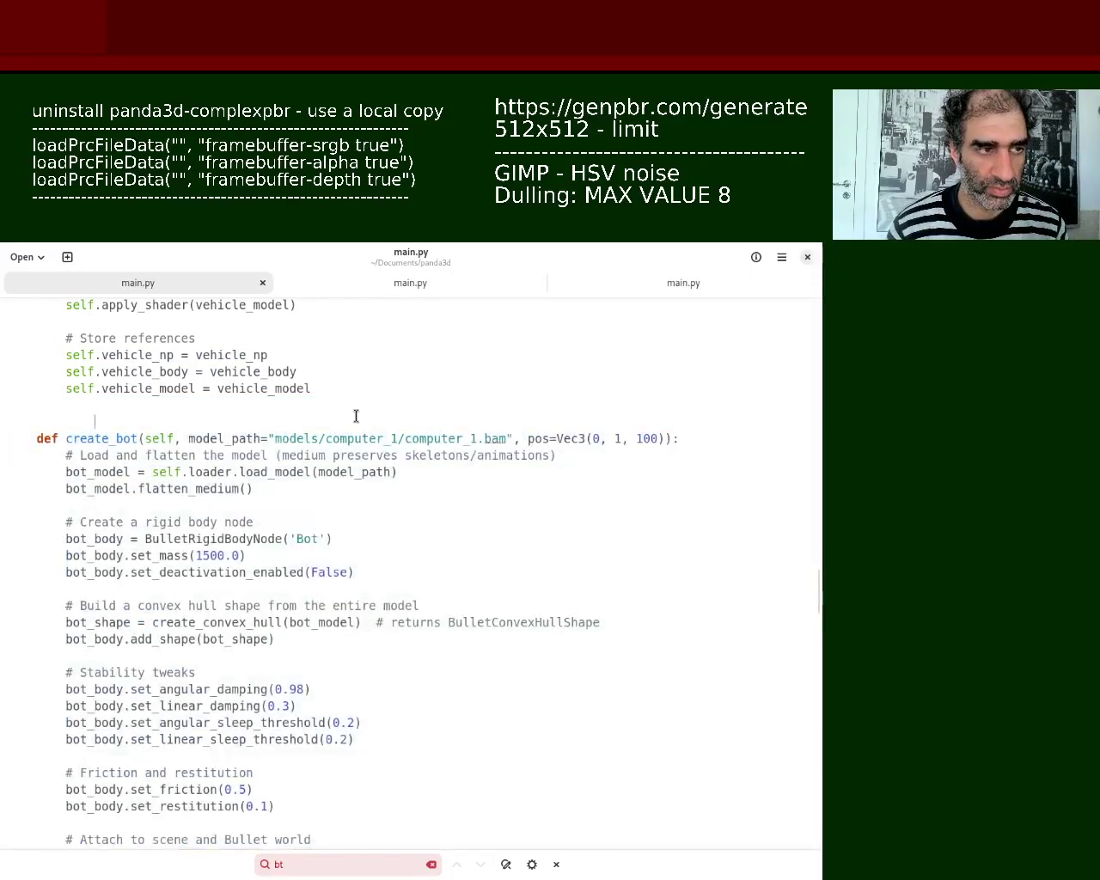
Step: Insert a blank line above def create_bot and bring it back into view
key("Return")
key("Return")
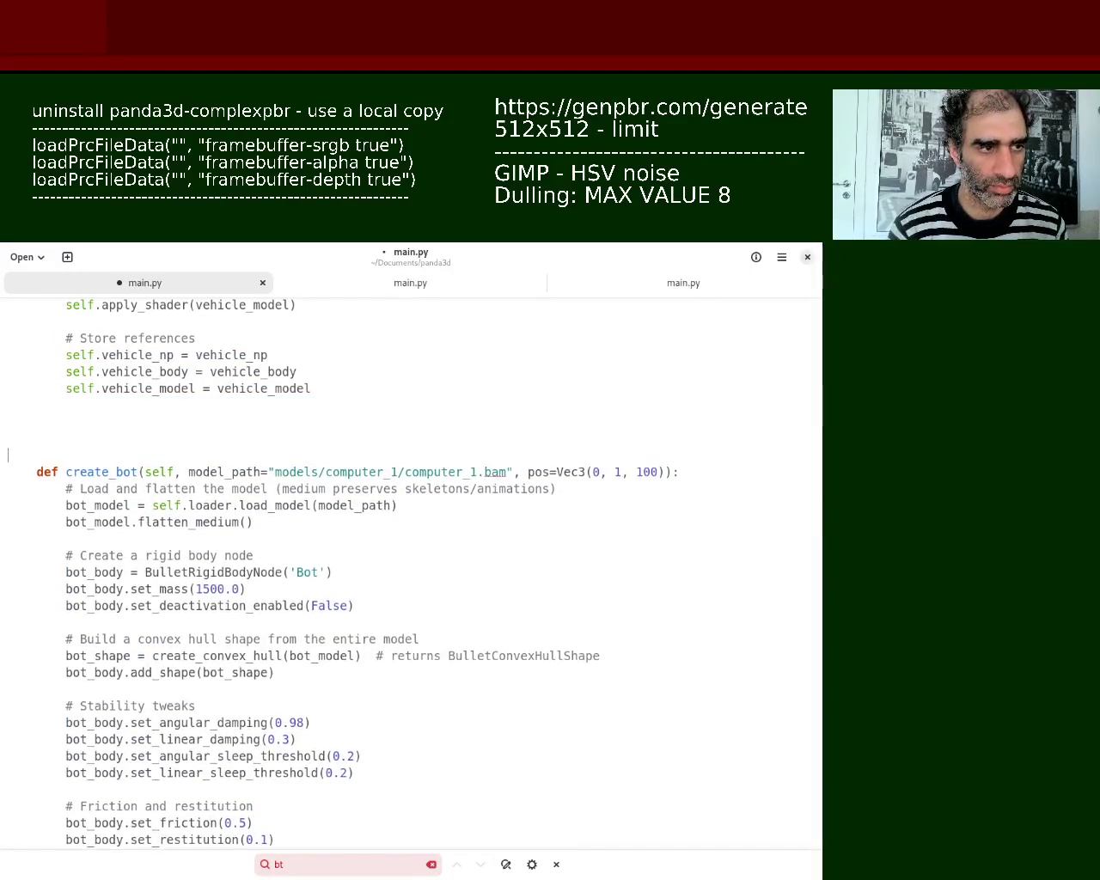
key("ctrl+End")
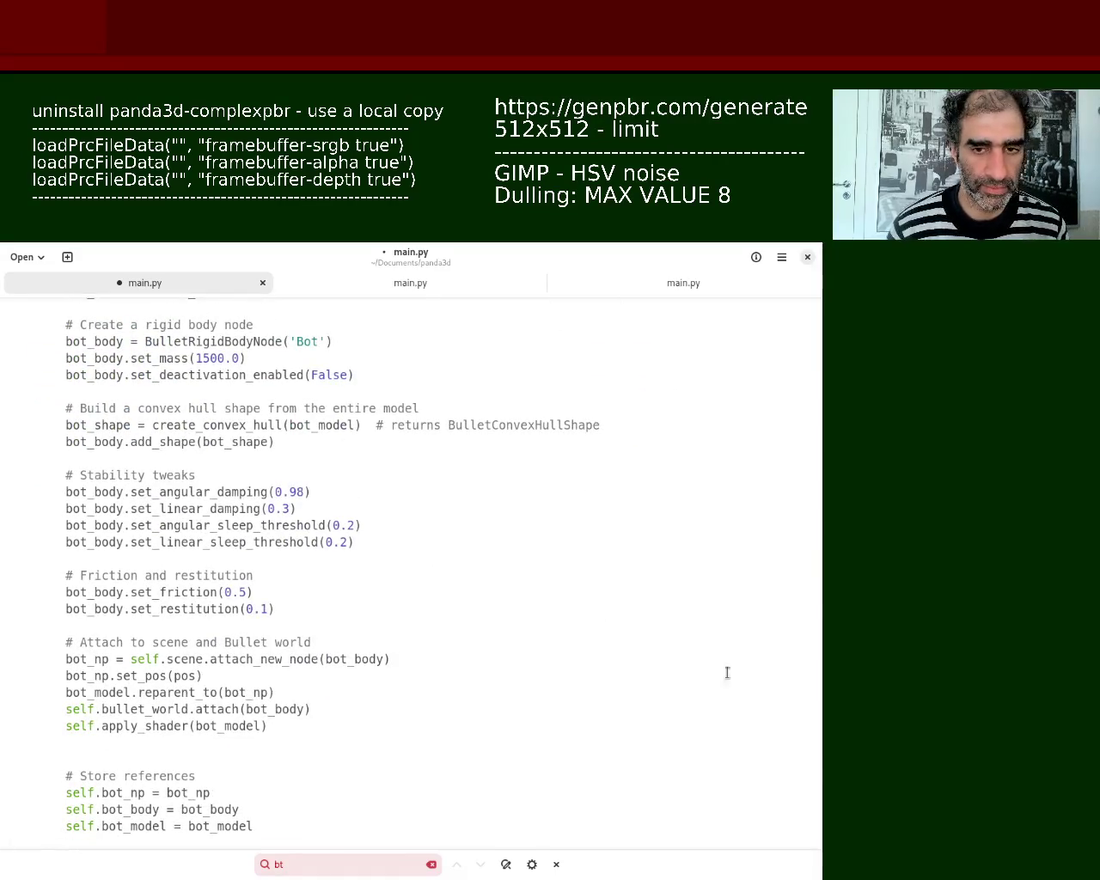
left_click_drag(819, 591, 820, 580)
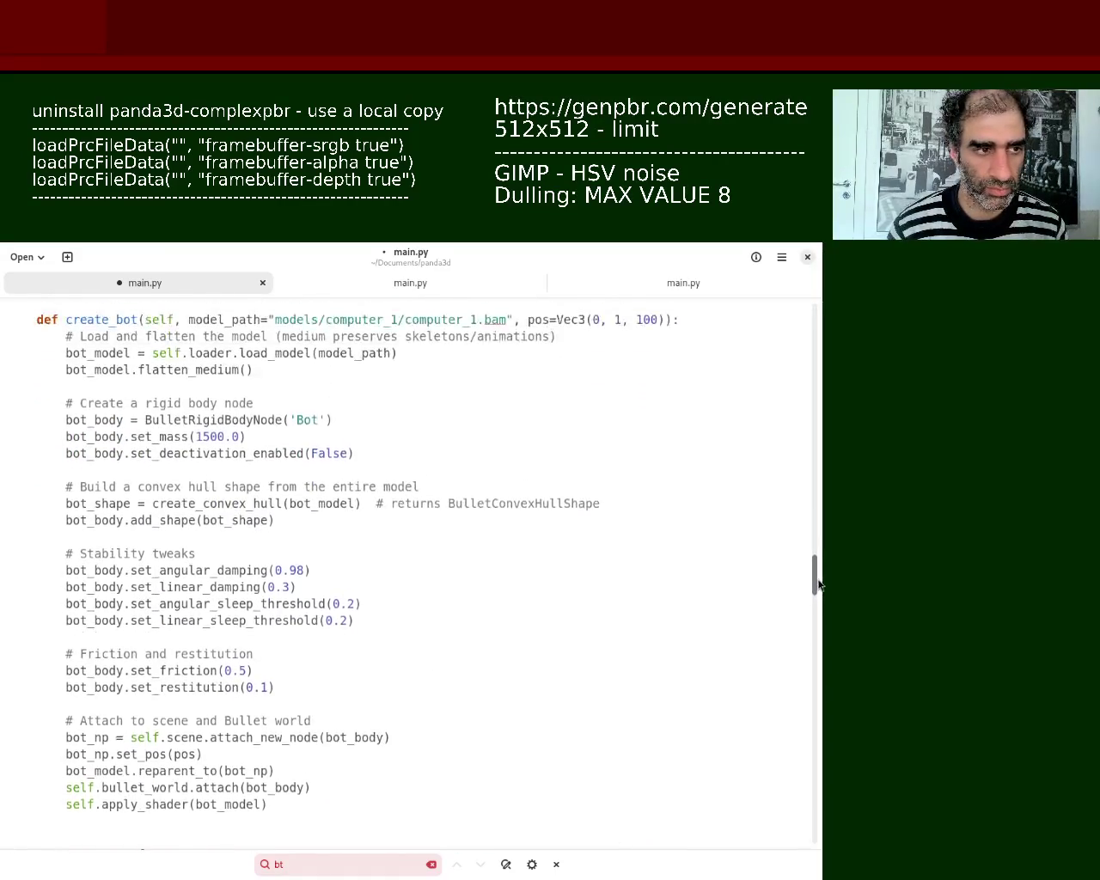
Step: Replace 'bot' with 'character' in def create_bot and save main.py
left_click_drag(116, 399, 135, 401)
type("character")
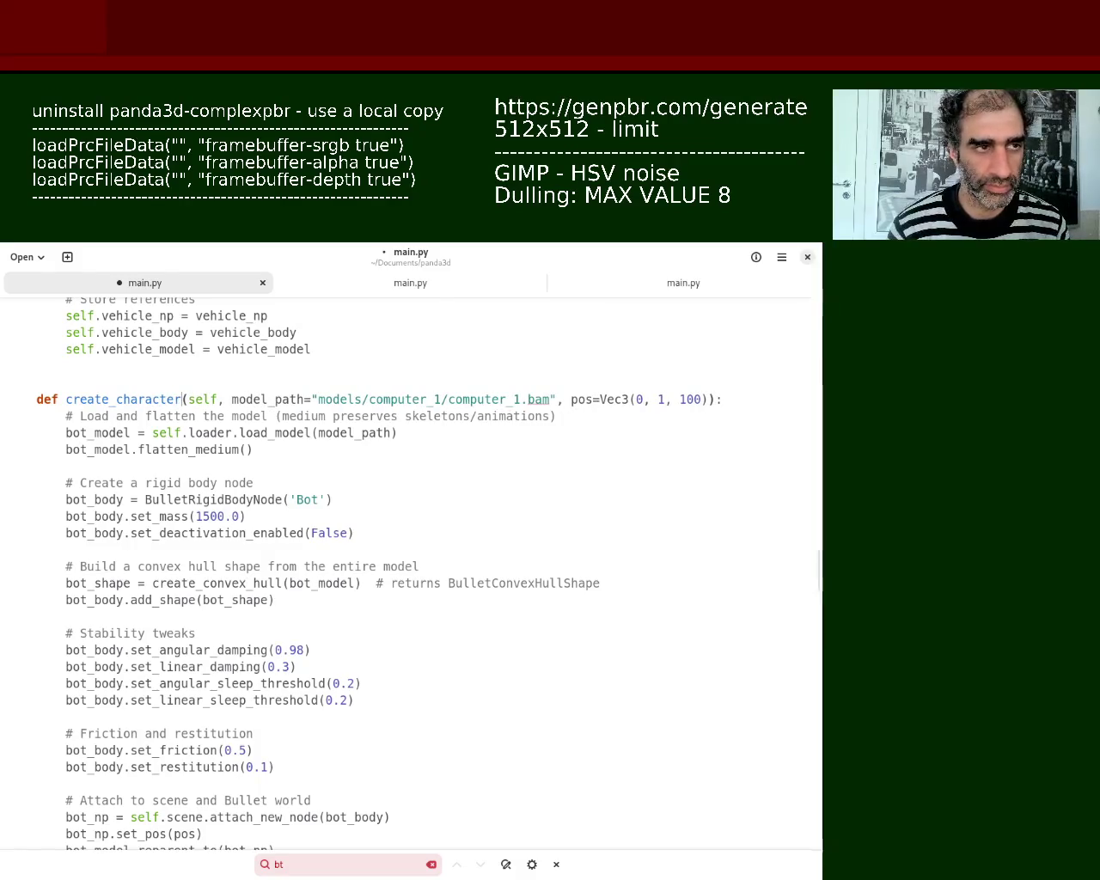
key("ctrl+s")
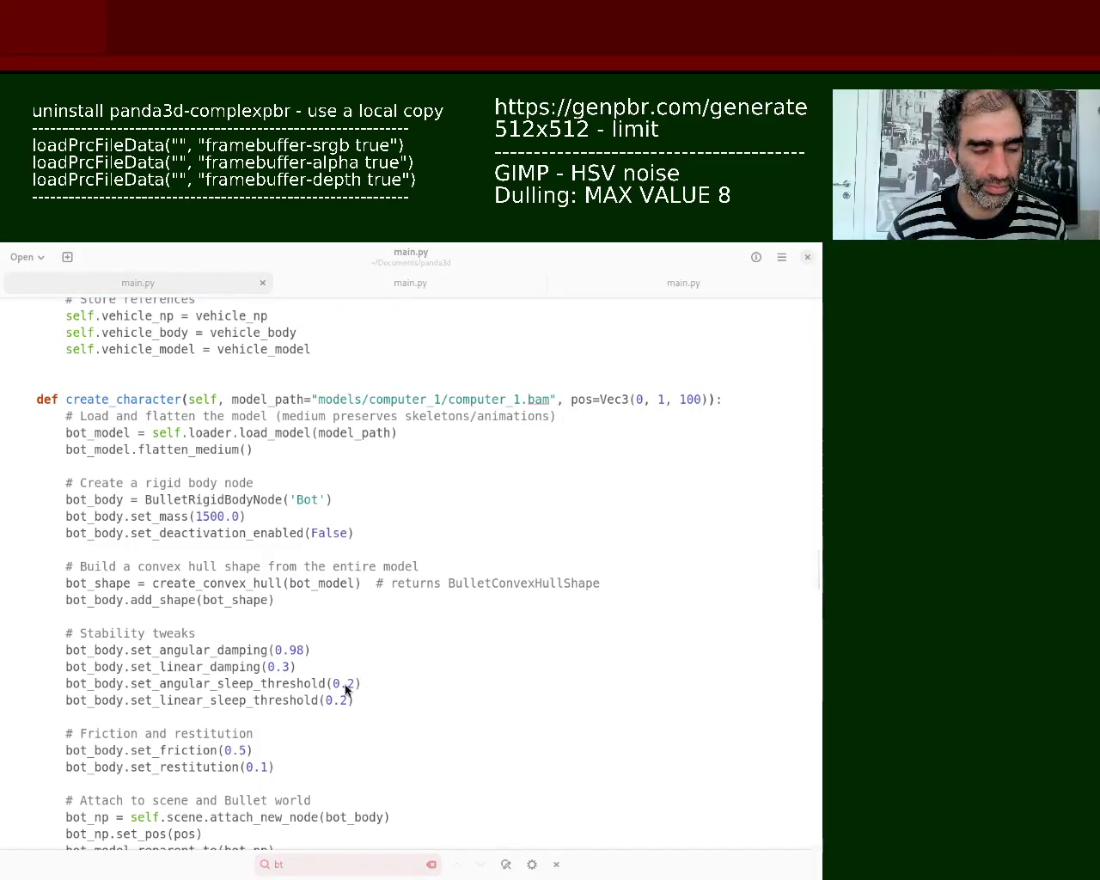
scroll(815, 570, "up", 5)
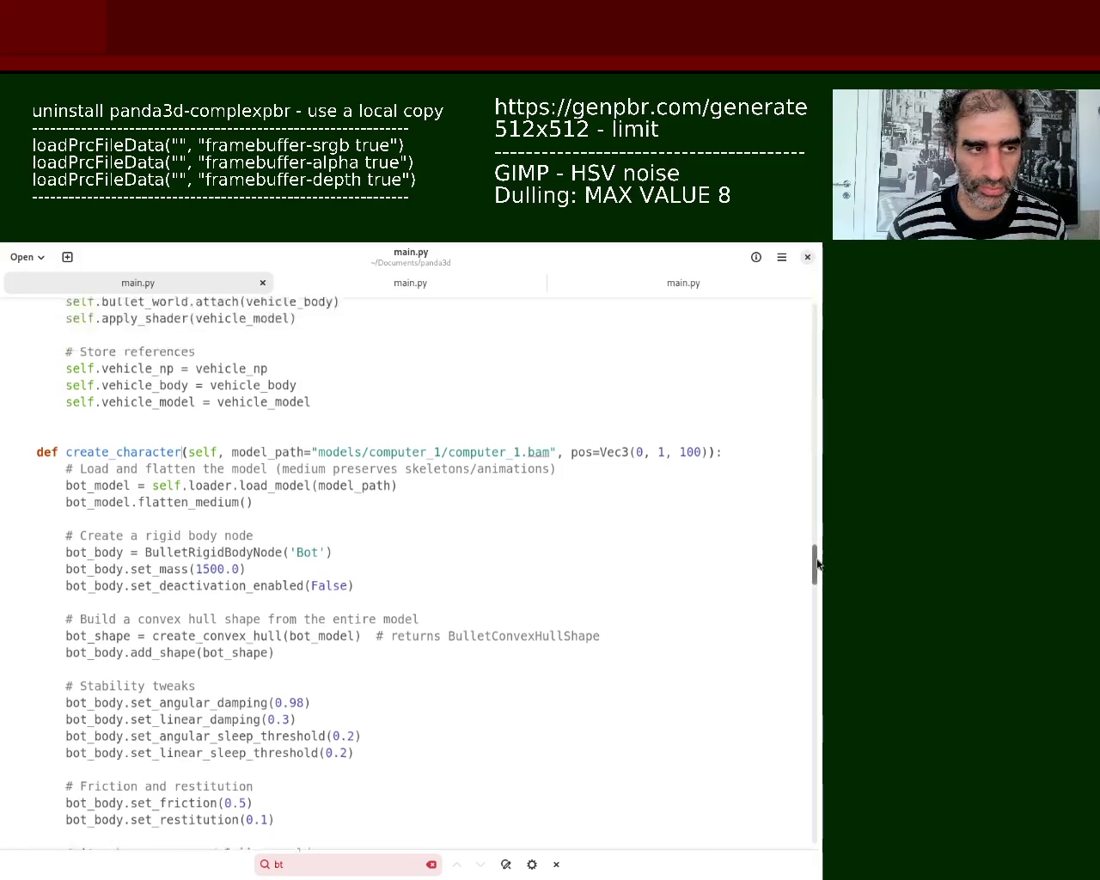
scroll(815, 570, "down", 5)
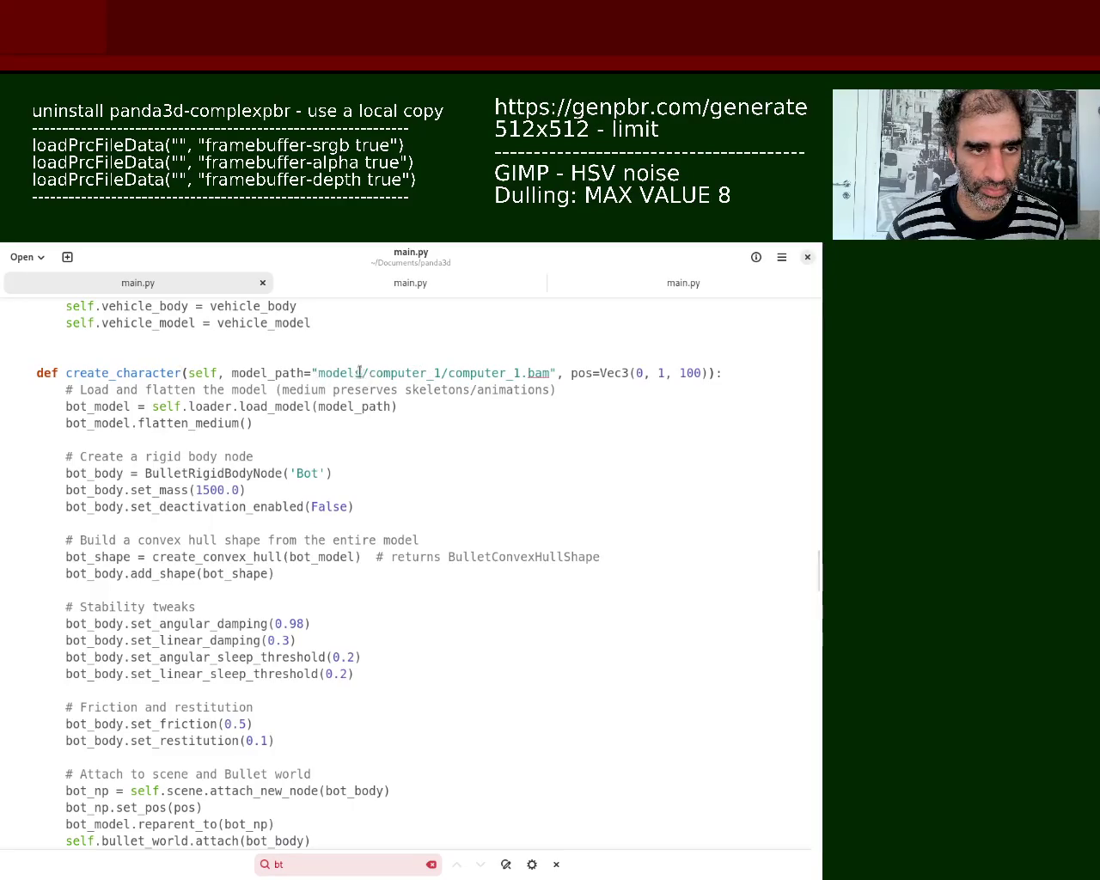
Step: Change both computer_1 parts of the model path to character_1 and save main.py
double_click(391, 374)
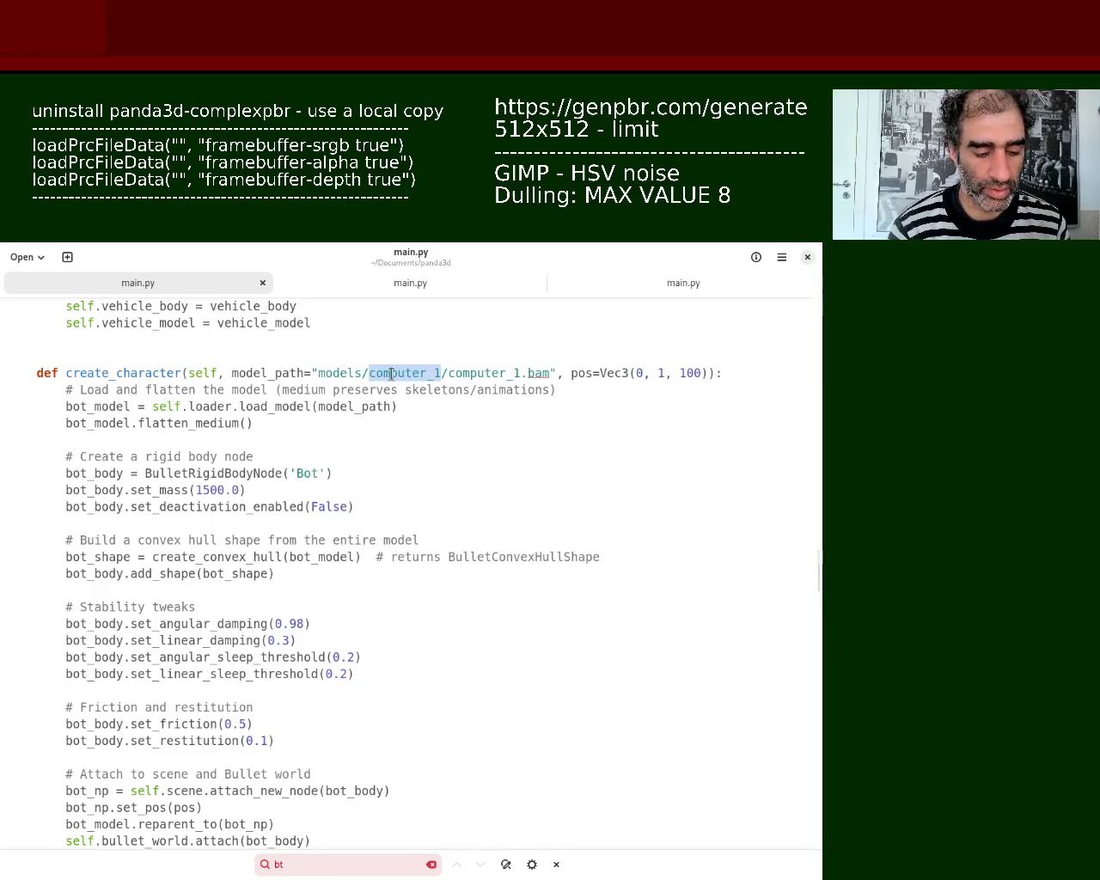
type("character")
key("BackSpace")
key("BackSpace")
key("BackSpace")
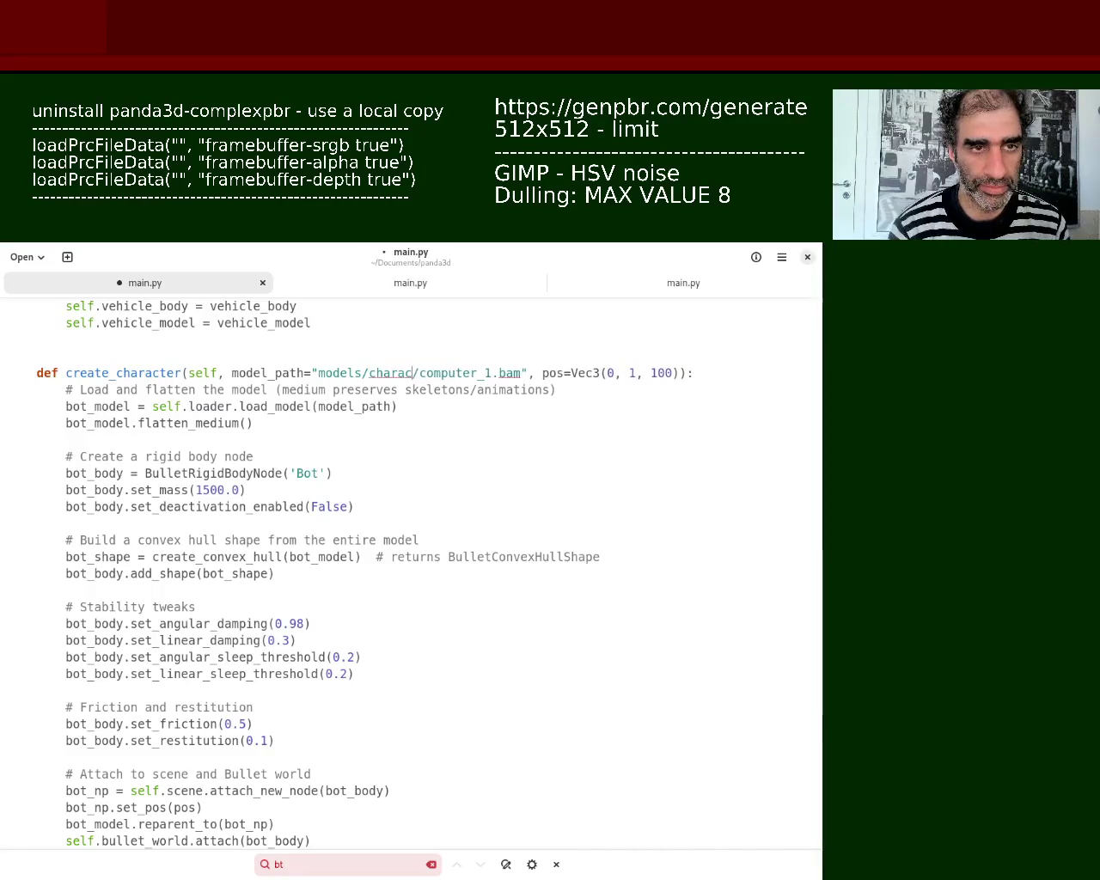
type("ter_1")
key("Right")
key("Delete")
key("Delete")
key("Delete")
key("Delete")
key("Delete")
key("Delete")
key("Delete")
key("Delete")
key("Delete")
key("Delete")
type("character_1")
key("ctrl+s")
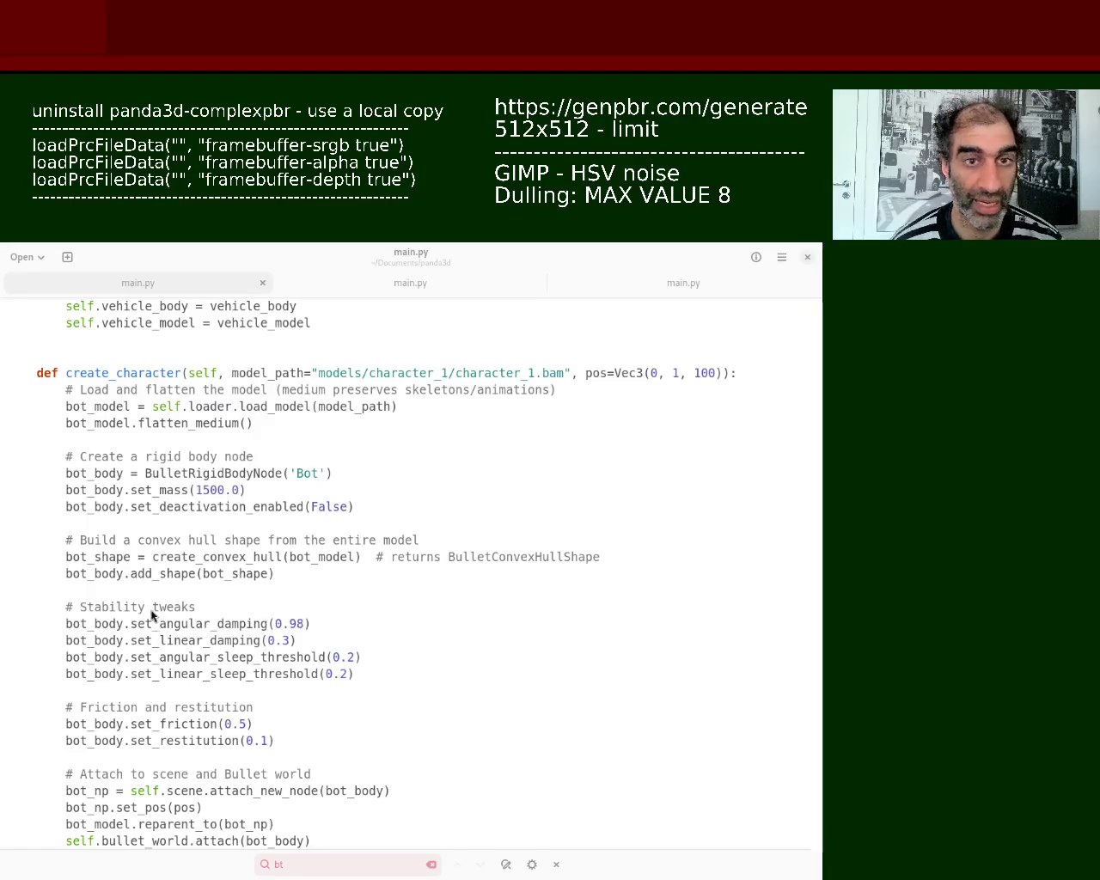
Step: Scroll main.py to load_level, showing its create_character and create_bot calls
left_click(308, 651)
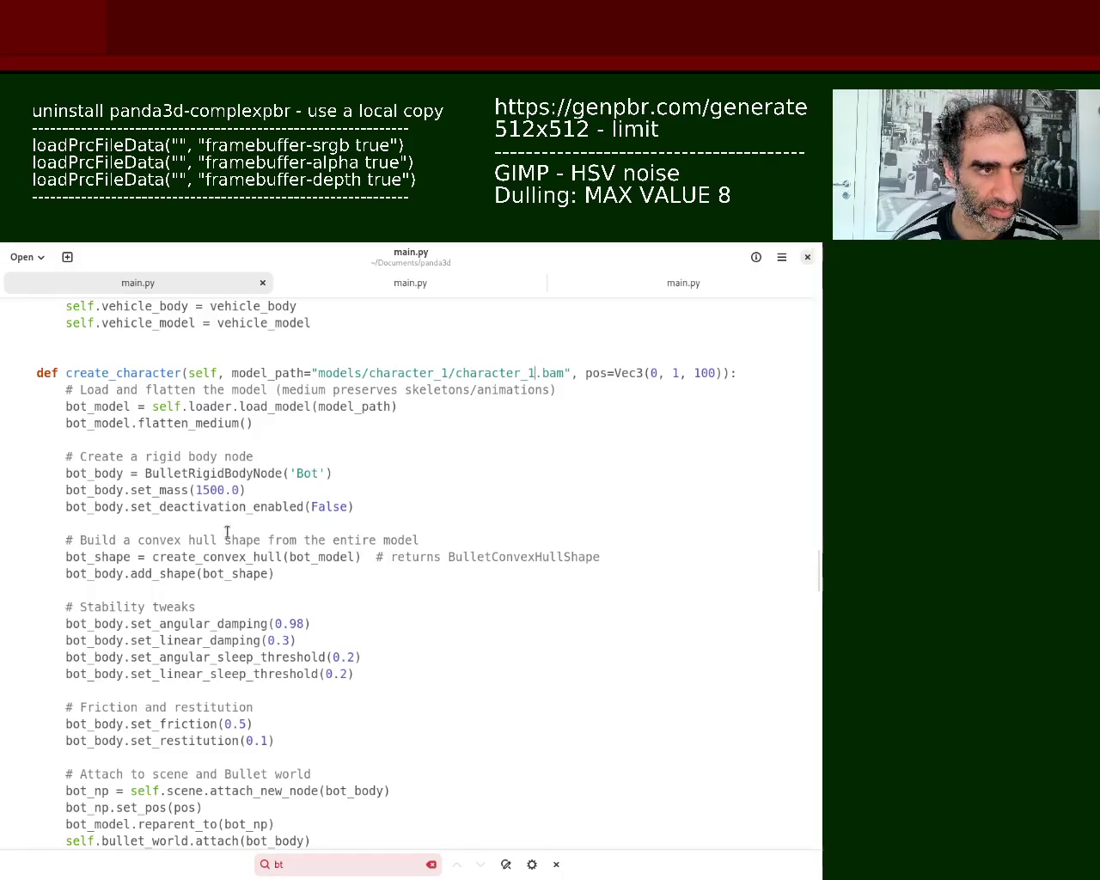
mouse_move(817, 577)
left_mouse_down()
mouse_move(817, 543)
mouse_move(818, 667)
left_mouse_up()
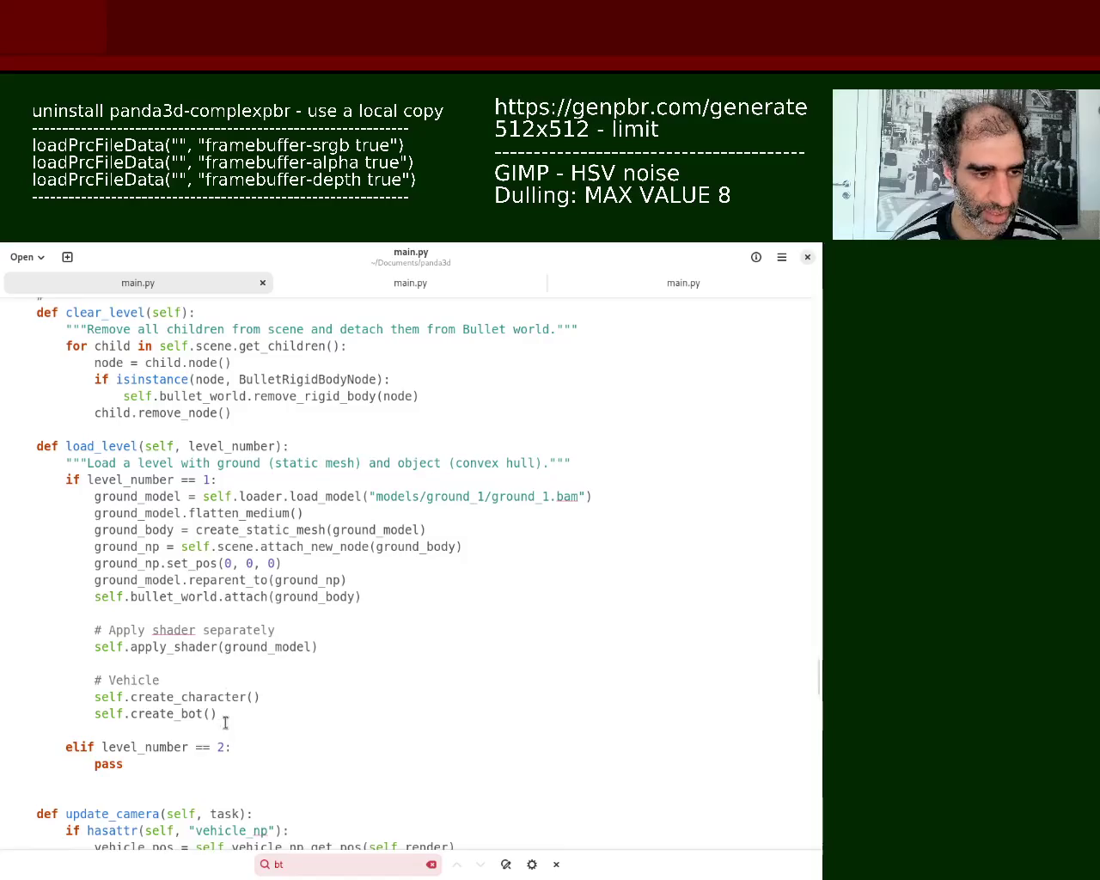
mouse_move(223, 715)
left_mouse_down()
mouse_move(53, 708)
mouse_move(2, 721)
left_mouse_up()
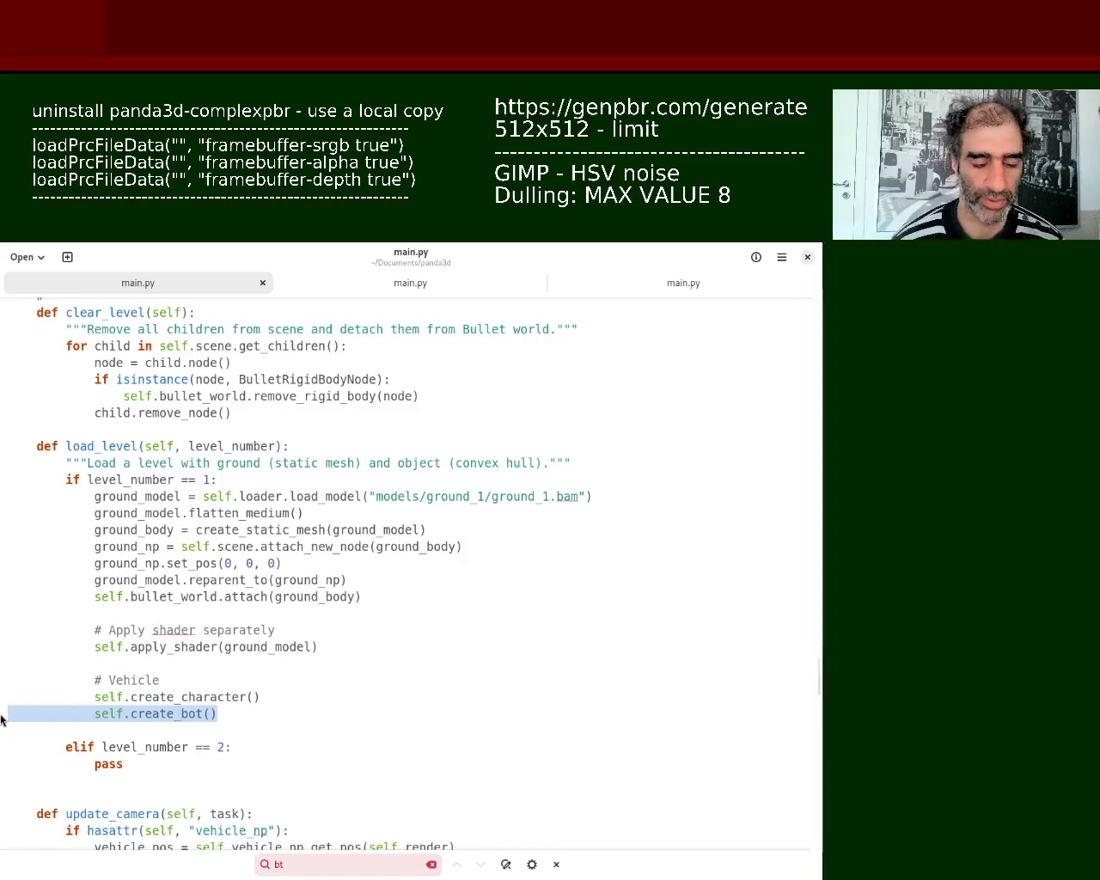
Step: Delete the create_bot() call and rename the remaining call to self.create_rock()
key("BackSpace")
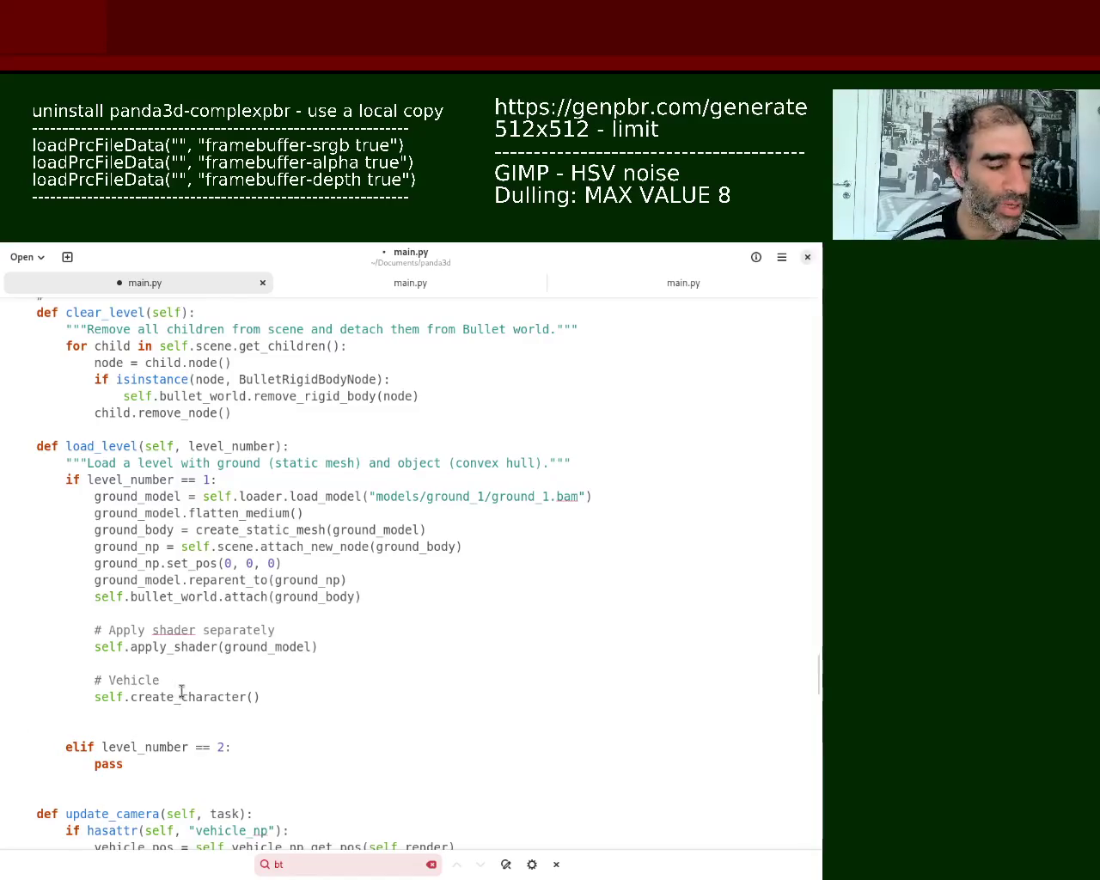
left_click_drag(181, 697, 246, 698)
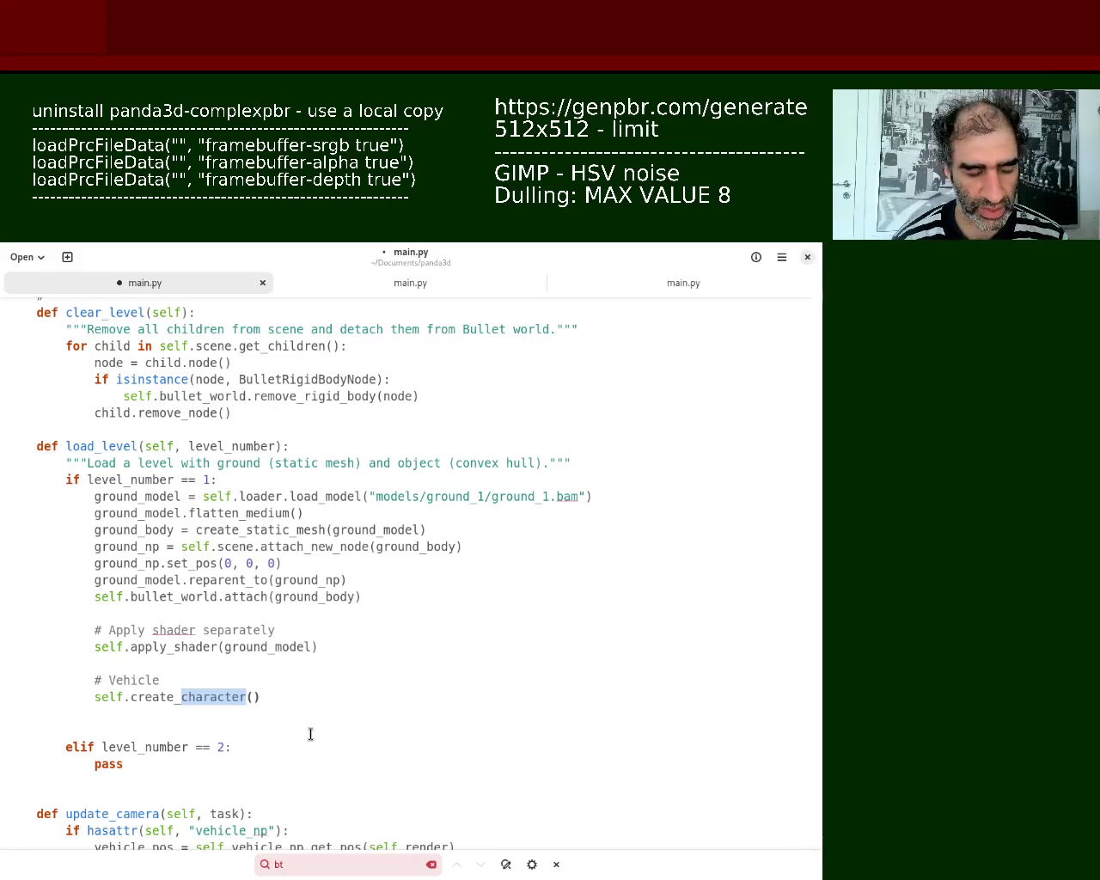
type("ston")
key("ctrl+s")
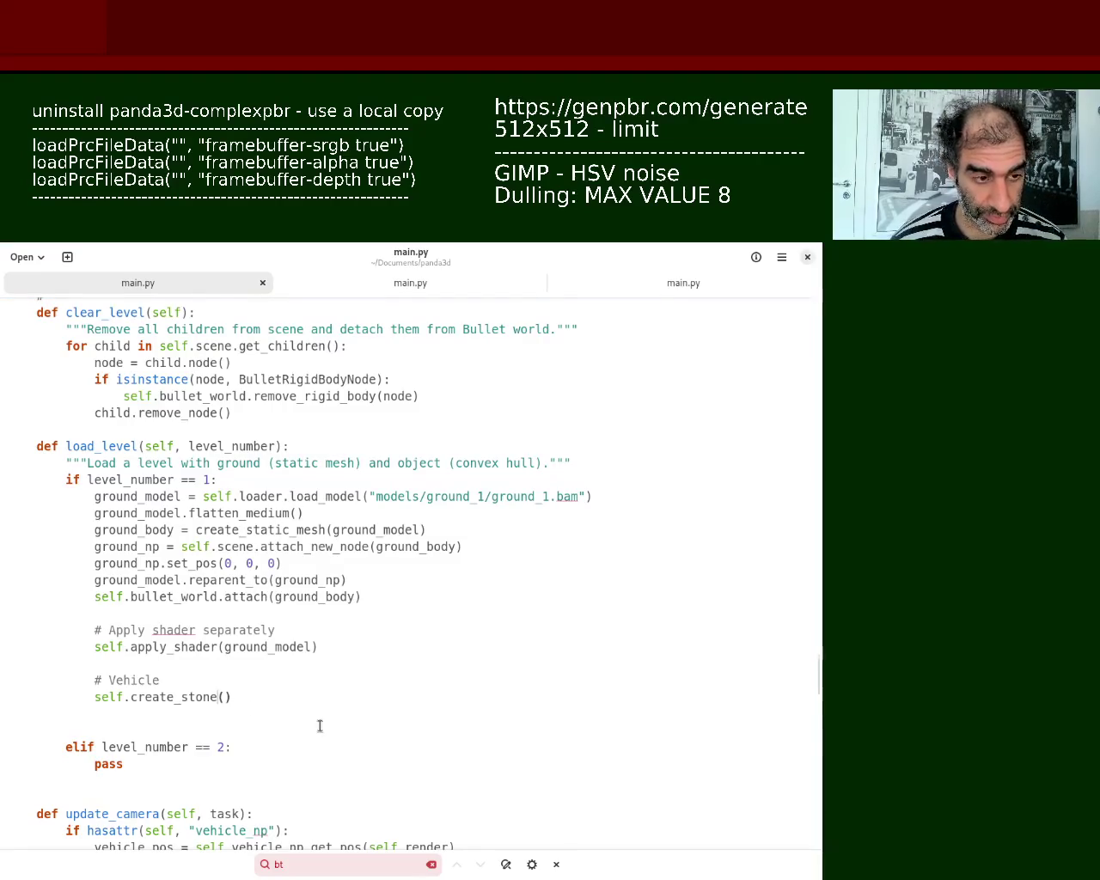
left_click_drag(190, 698, 217, 697)
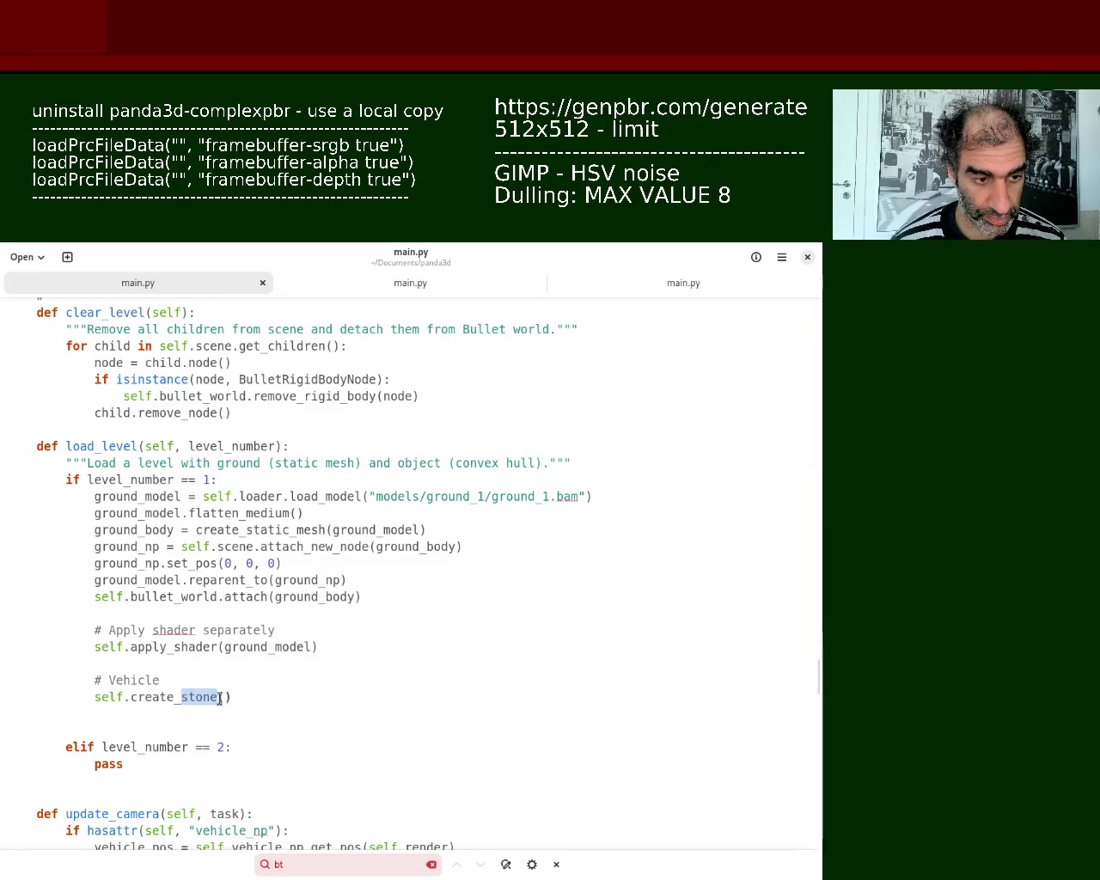
type("rock")
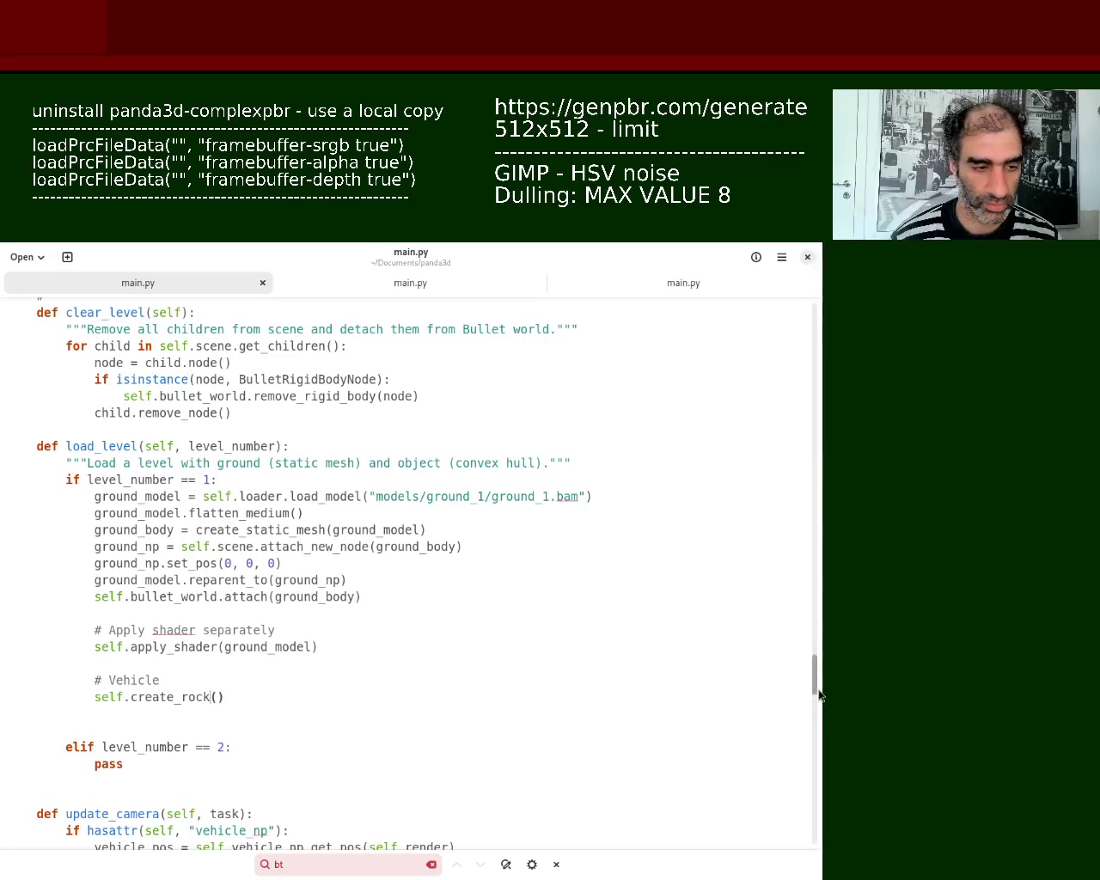
Step: Duplicate the self.create_rock() line under the # Vehicle comment with matching indentation
triple_click(251, 699)
key("ctrl+c")
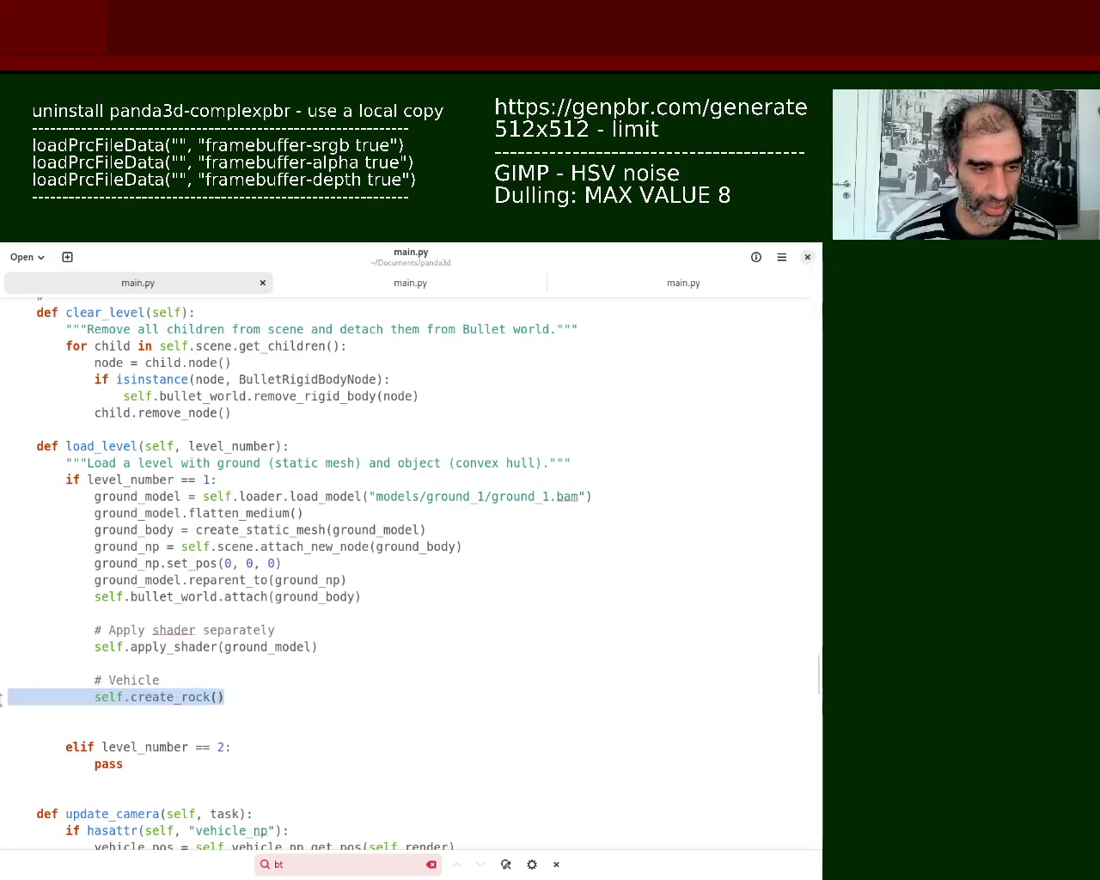
left_click(220, 678)
key("Return")
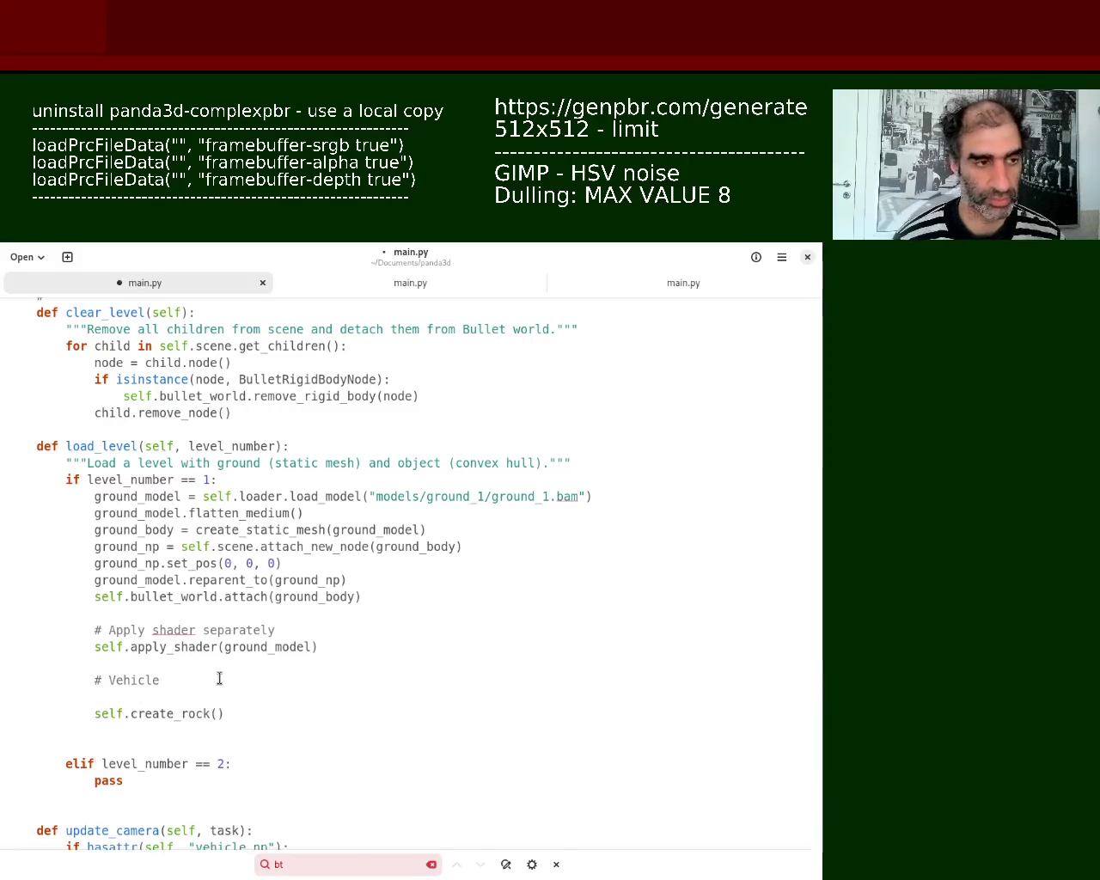
key("ctrl+v")
left_click(184, 697)
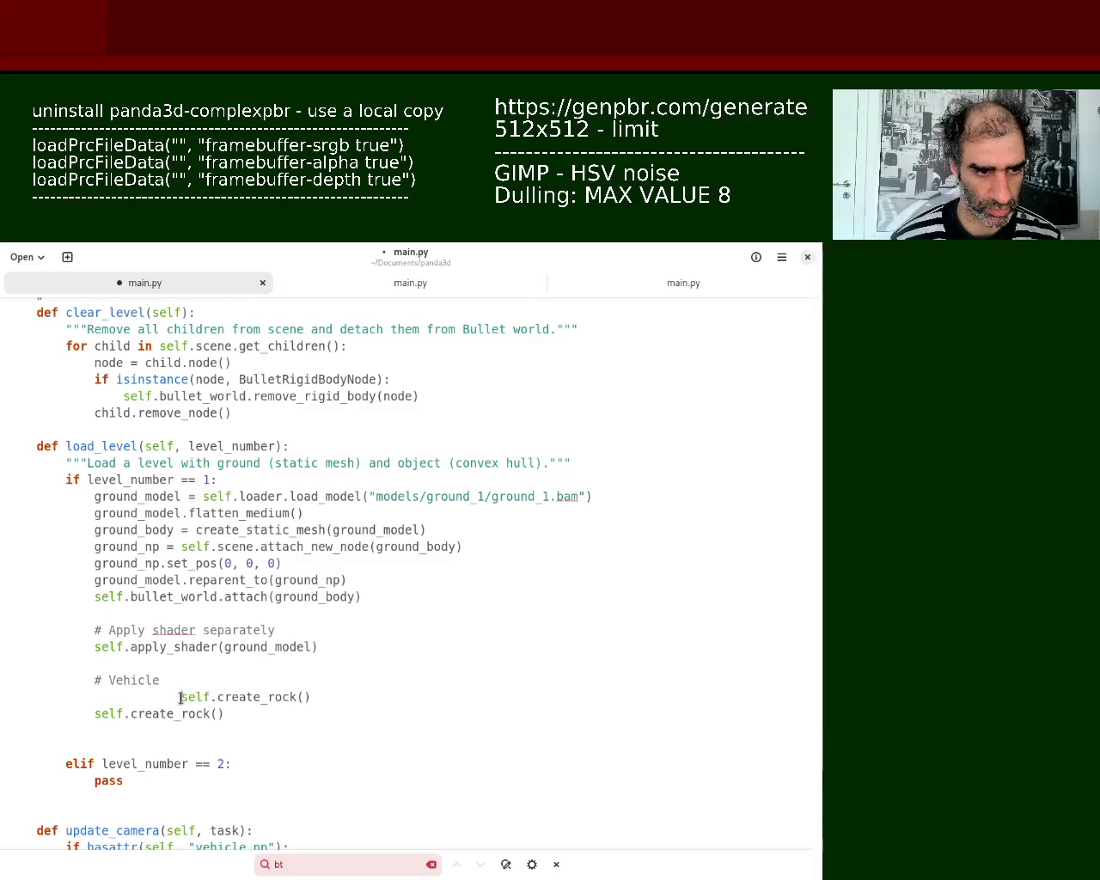
left_click_drag(179, 697, 1, 691)
key("Tab")
key("Tab")
Step: Select the whole self.apply_shader(ground_model) line
left_click(199, 655)
key("shift+Down")
key("shift+End")
left_click_drag(9, 646, 344, 648)
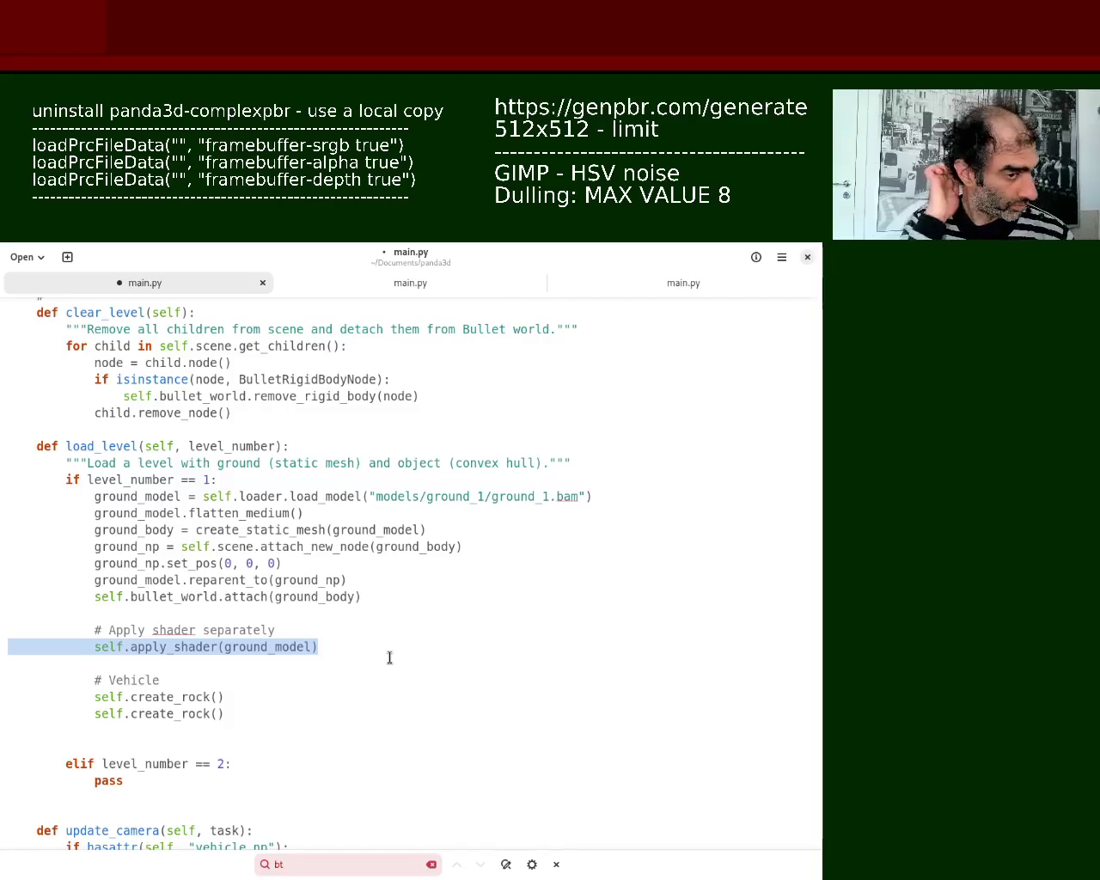
Step: Delete the selected apply_shader(ground_model) line and the empty line left behind, then save
key("Delete")
key("BackSpace")
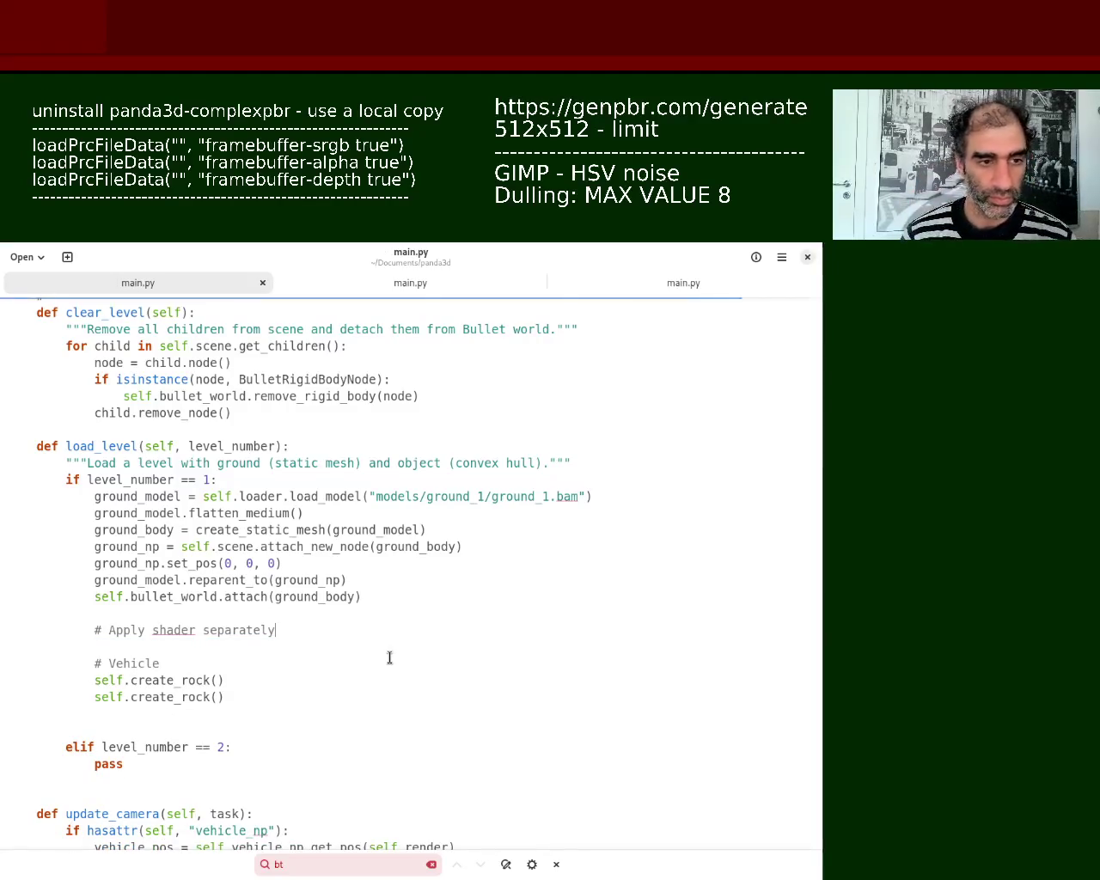
key("ctrl+s")
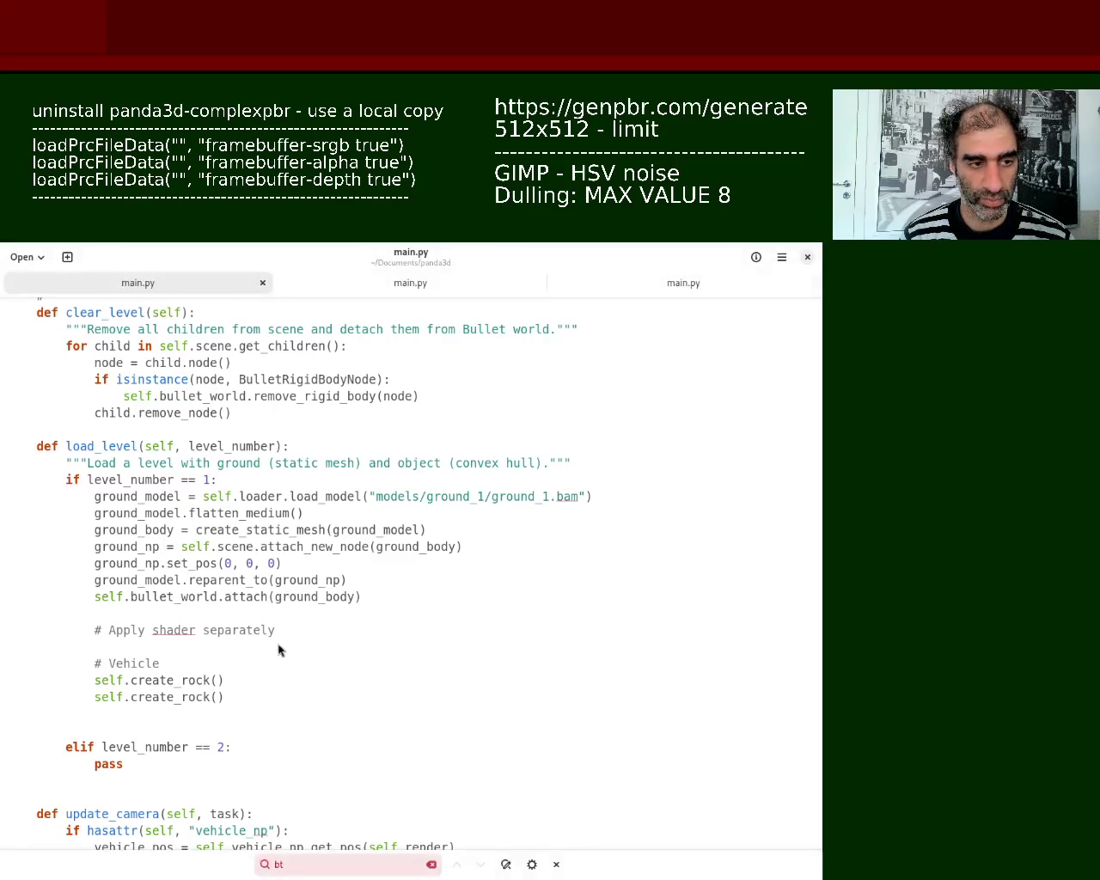
left_click_drag(816, 573, 812, 331)
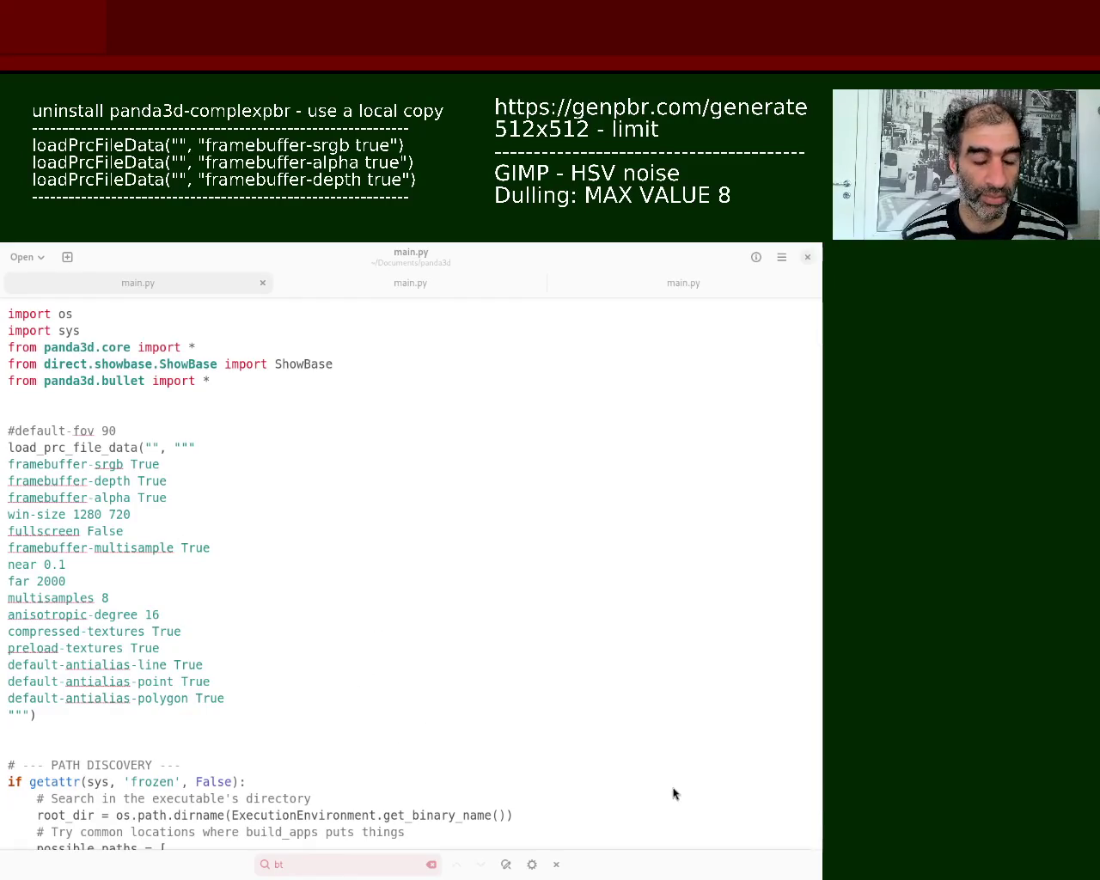
left_click(344, 666)
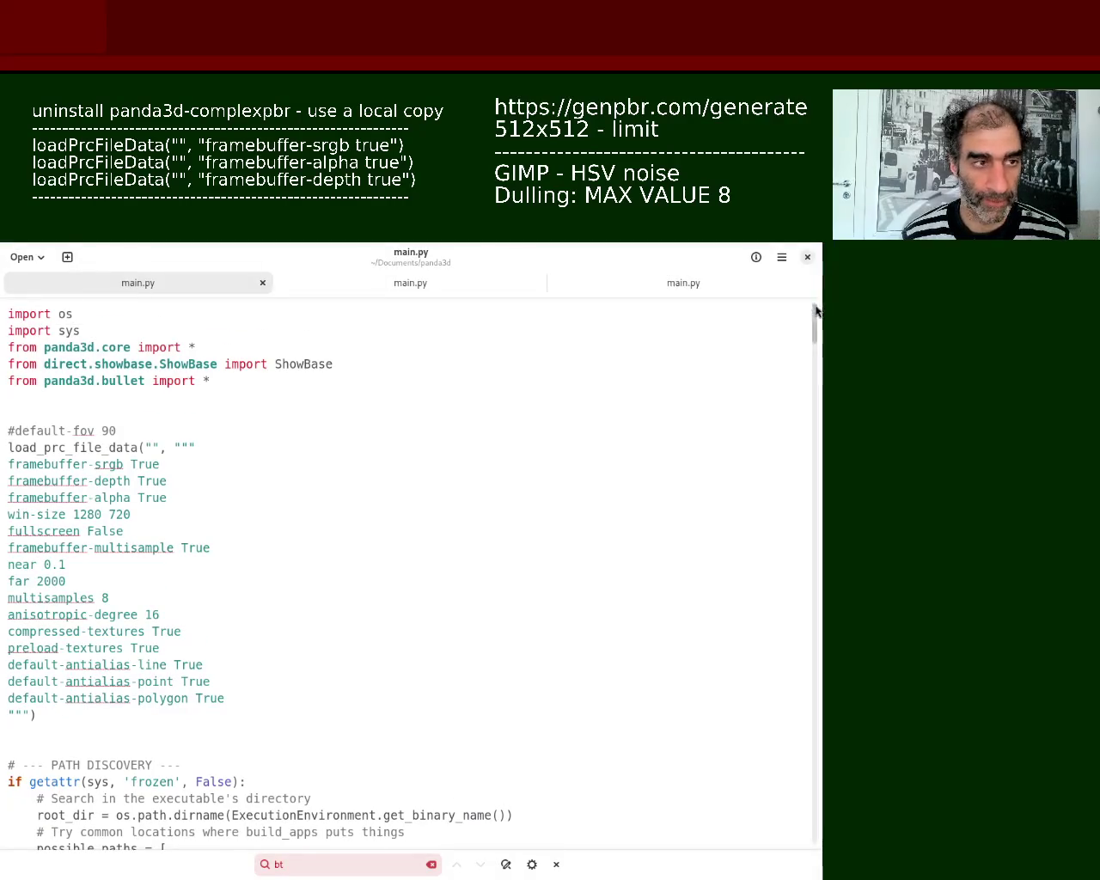
left_click_drag(816, 320, 817, 396)
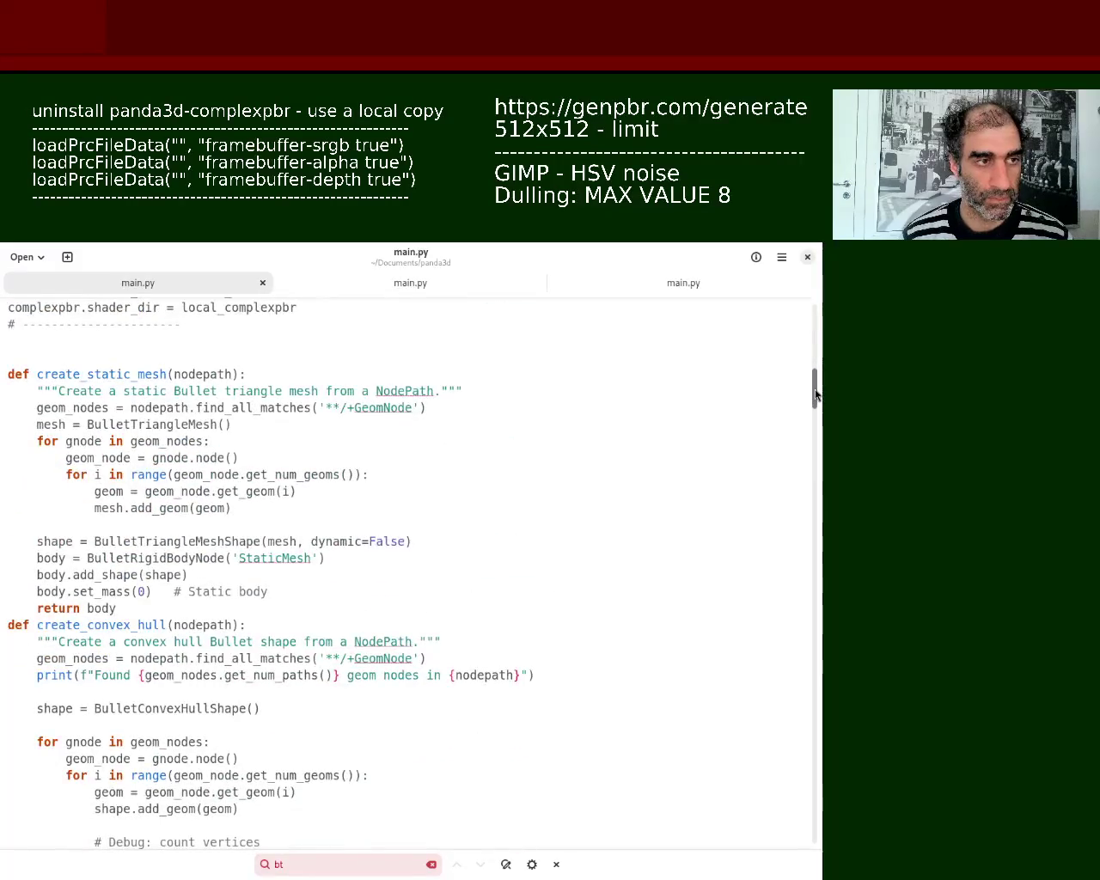
scroll(816, 396, "down", 1)
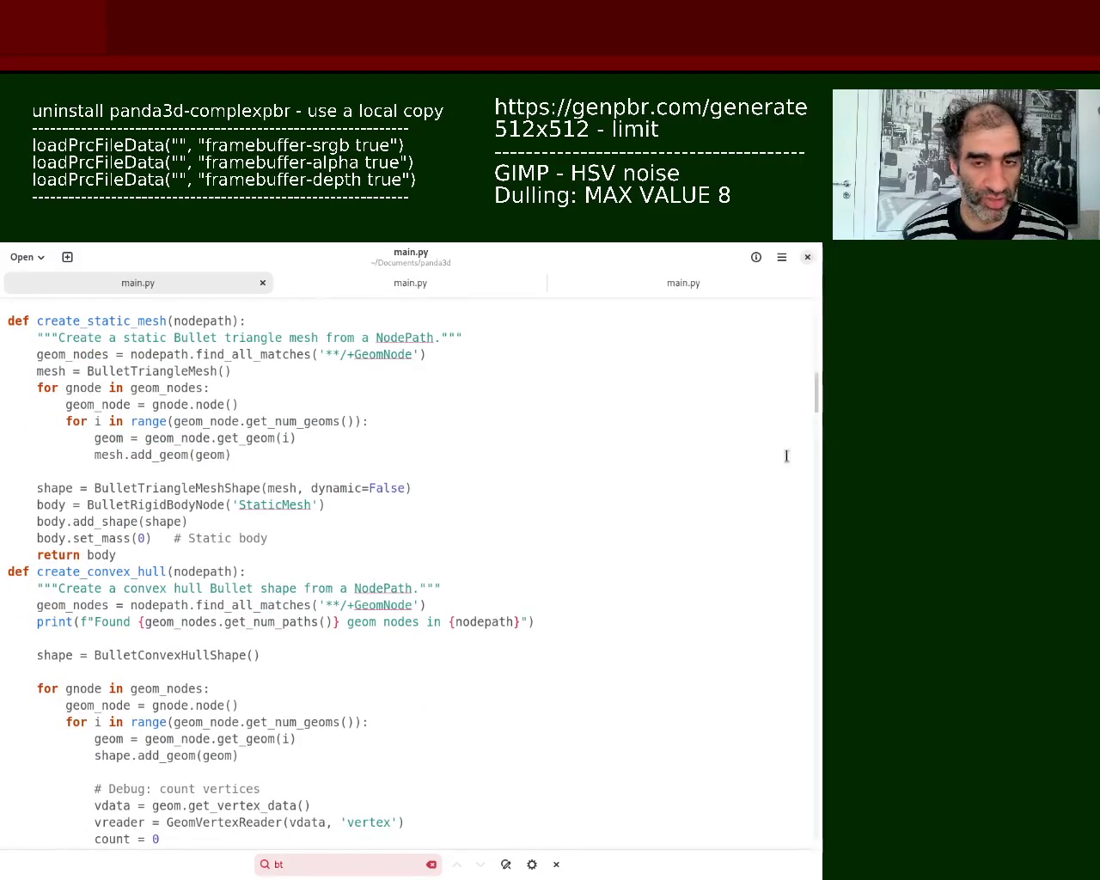
left_click_drag(815, 394, 817, 466)
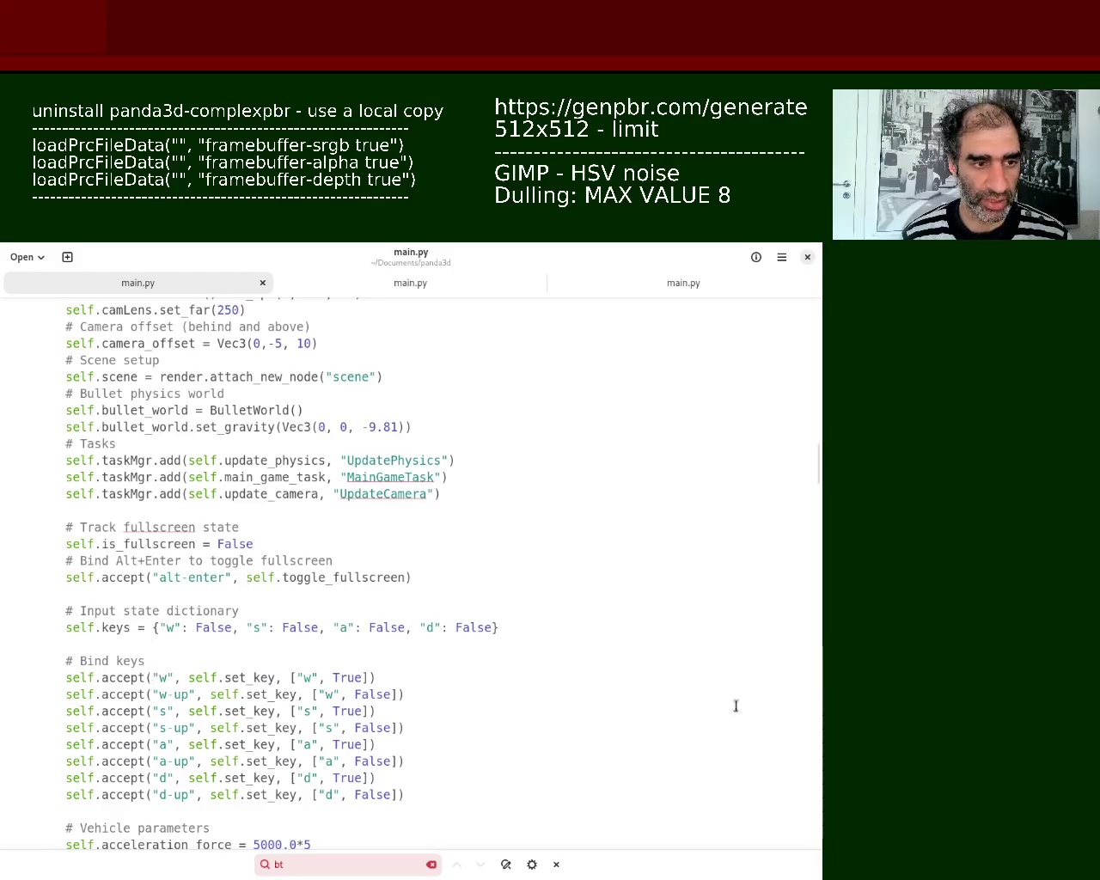
left_click_drag(821, 460, 821, 487)
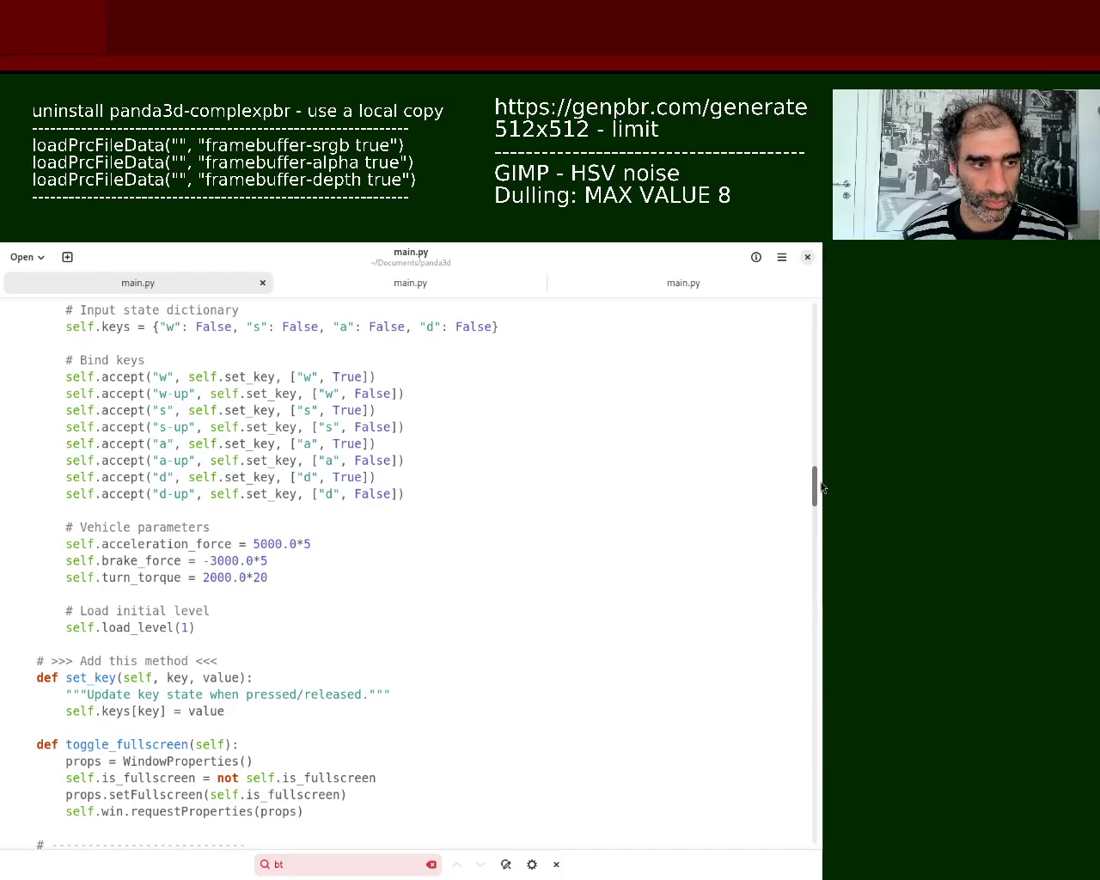
left_click_drag(821, 487, 821, 520)
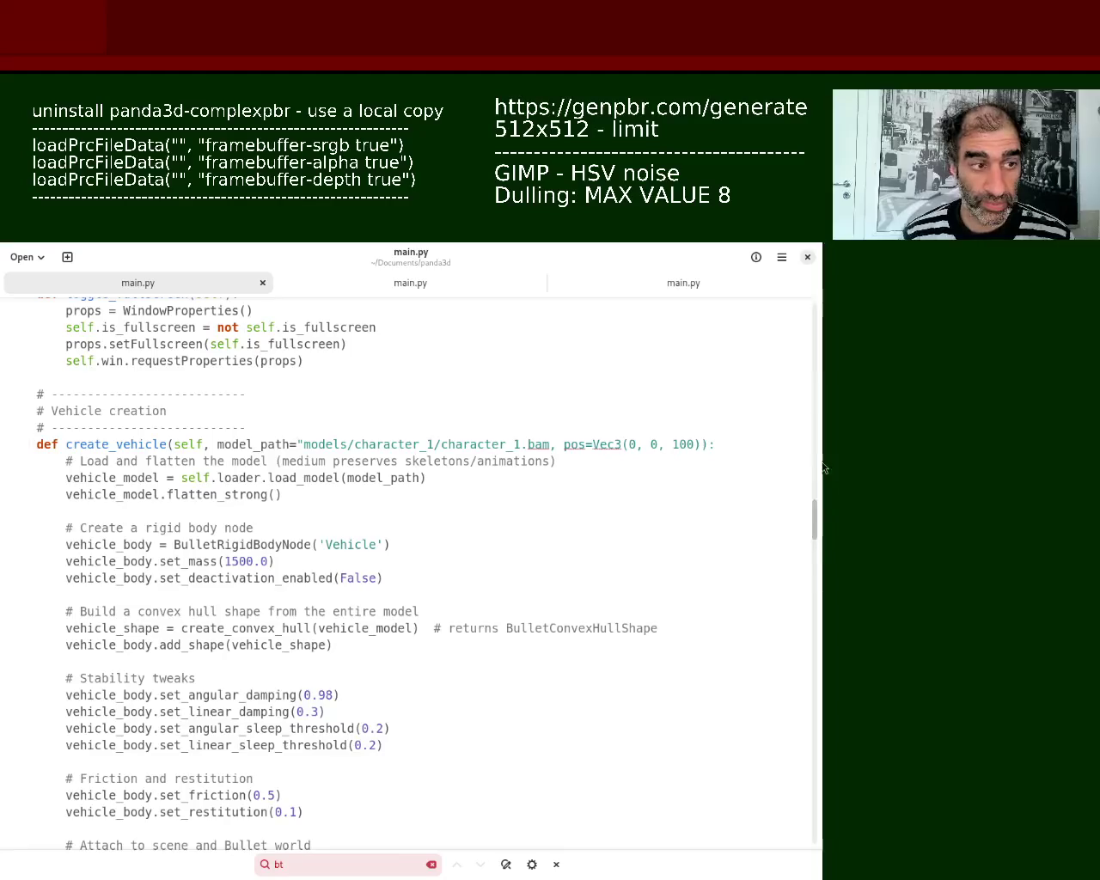
Step: Scroll through main.py in the text editor before switching to Blender
left_click_drag(817, 521, 818, 571)
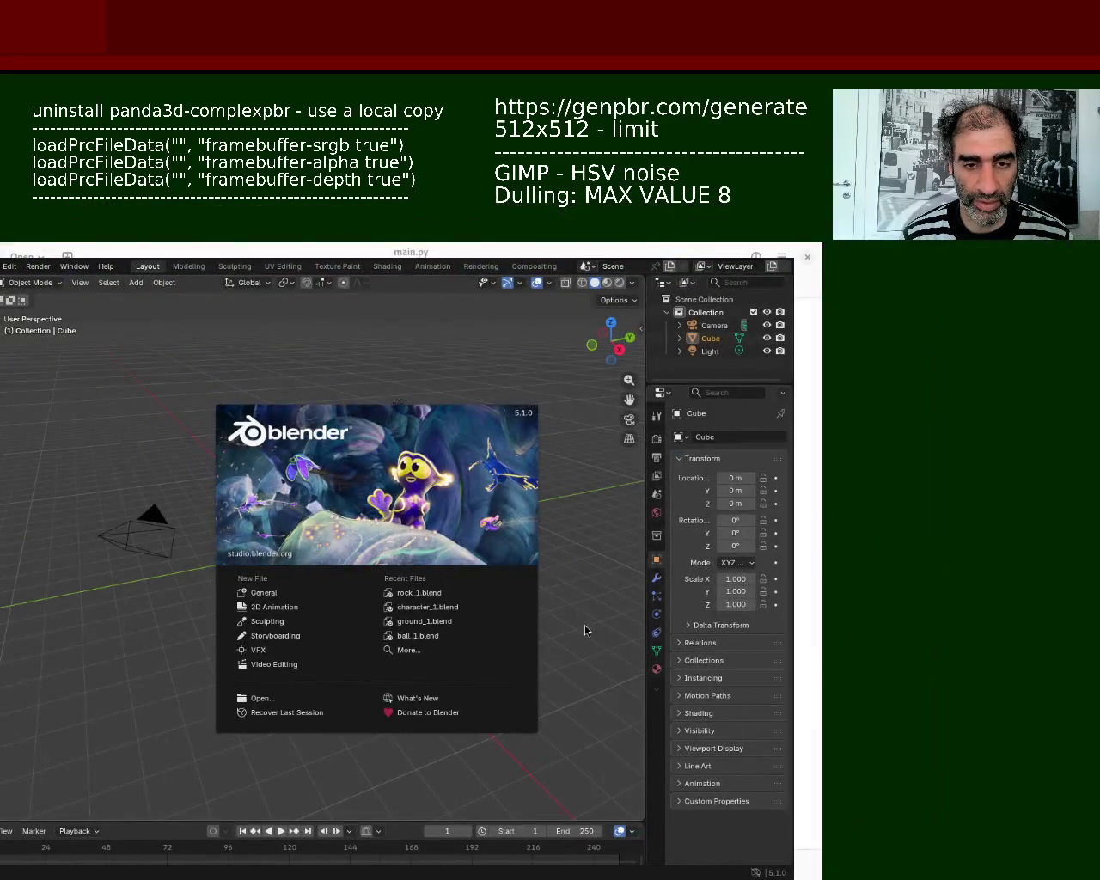
Step: Dismiss the splash screen and open character_1.blend from the recent files list
left_click(427, 512)
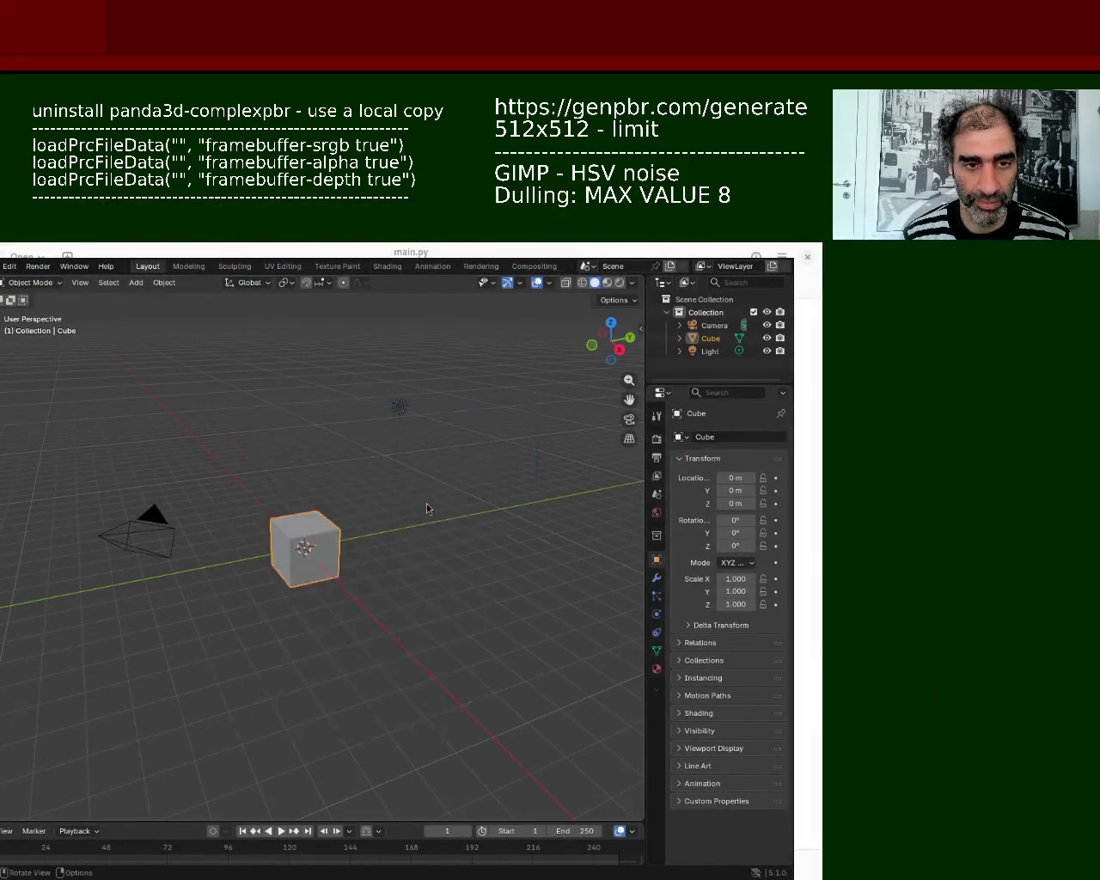
left_click(1, 265)
mouse_move(52, 307)
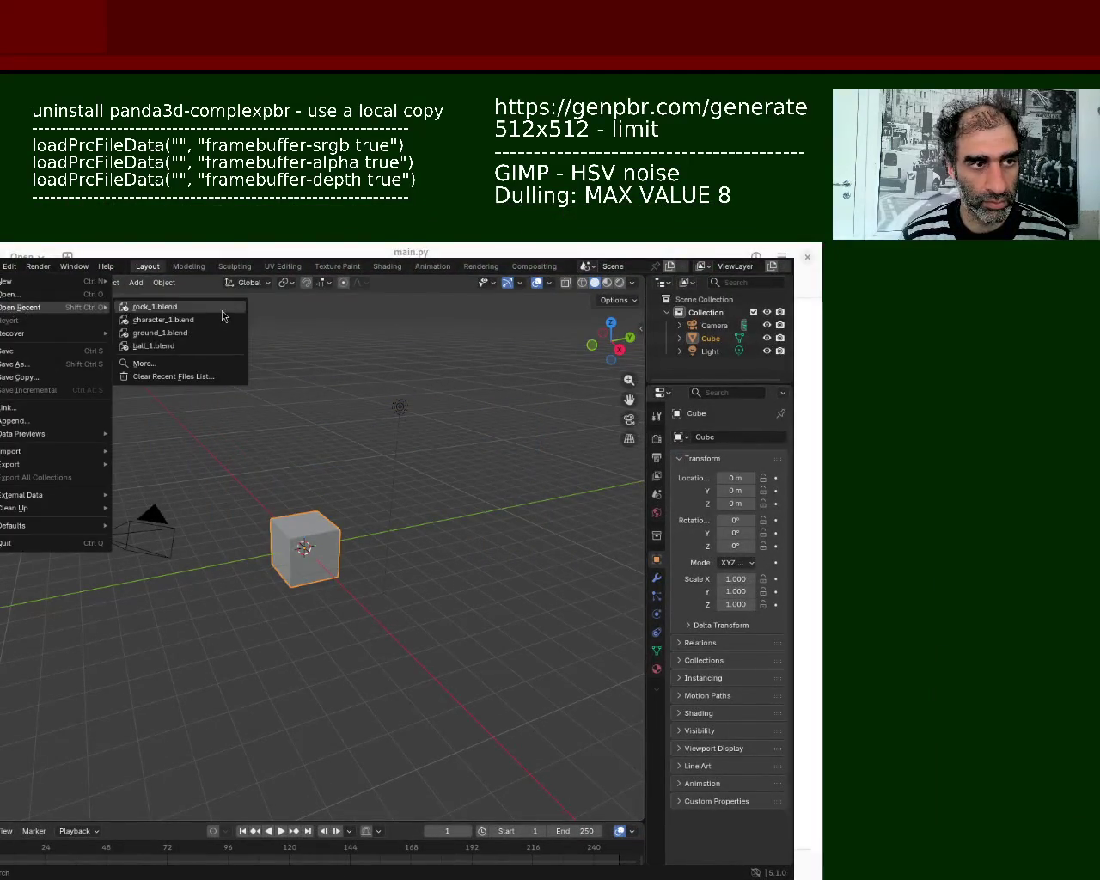
left_click(217, 321)
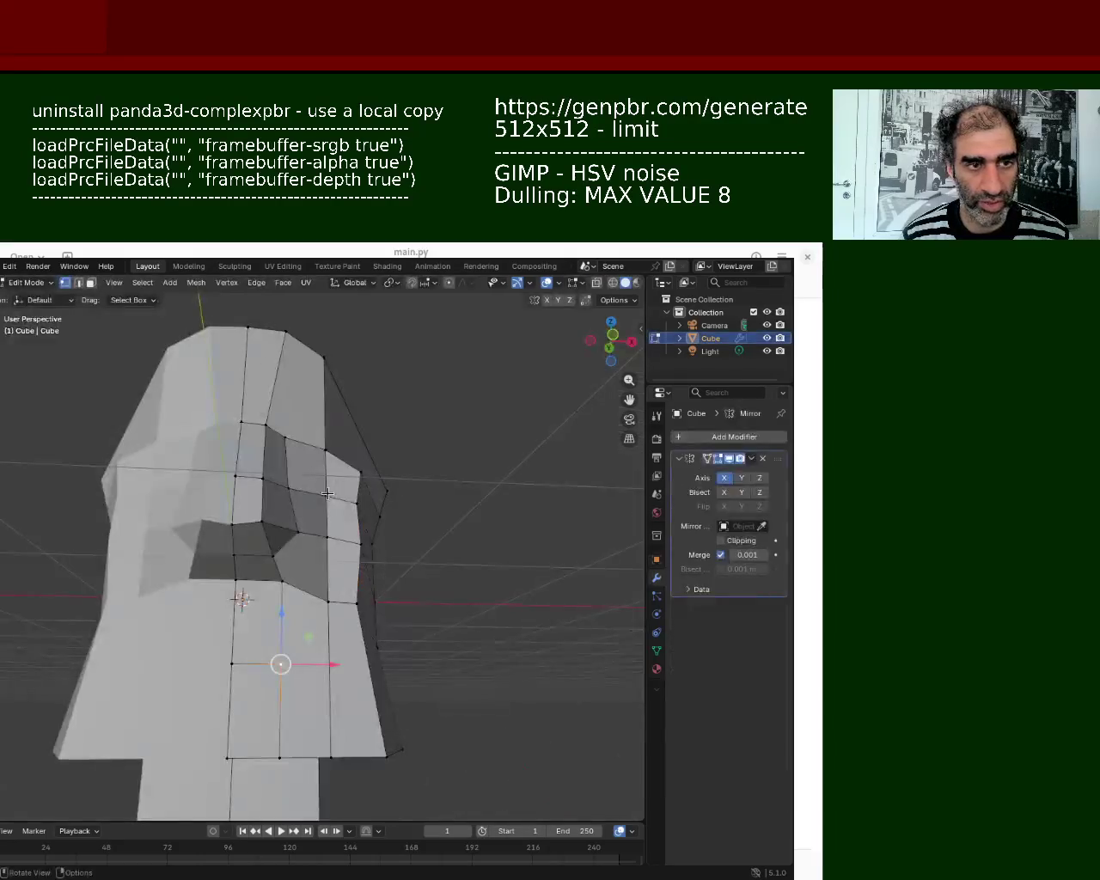
Step: Orbit around the head mesh and box-select the vertices along its top edge
scroll(258, 559, "down", 4)
mouse_move(258, 559)
middle_mouse_down()
mouse_move(202, 589)
mouse_move(350, 601)
mouse_move(379, 688)
mouse_move(573, 695)
mouse_move(562, 662)
mouse_move(376, 660)
mouse_move(116, 727)
mouse_move(137, 653)
mouse_move(321, 656)
mouse_move(215, 601)
mouse_move(332, 533)
mouse_move(320, 537)
mouse_move(384, 416)
middle_mouse_up()
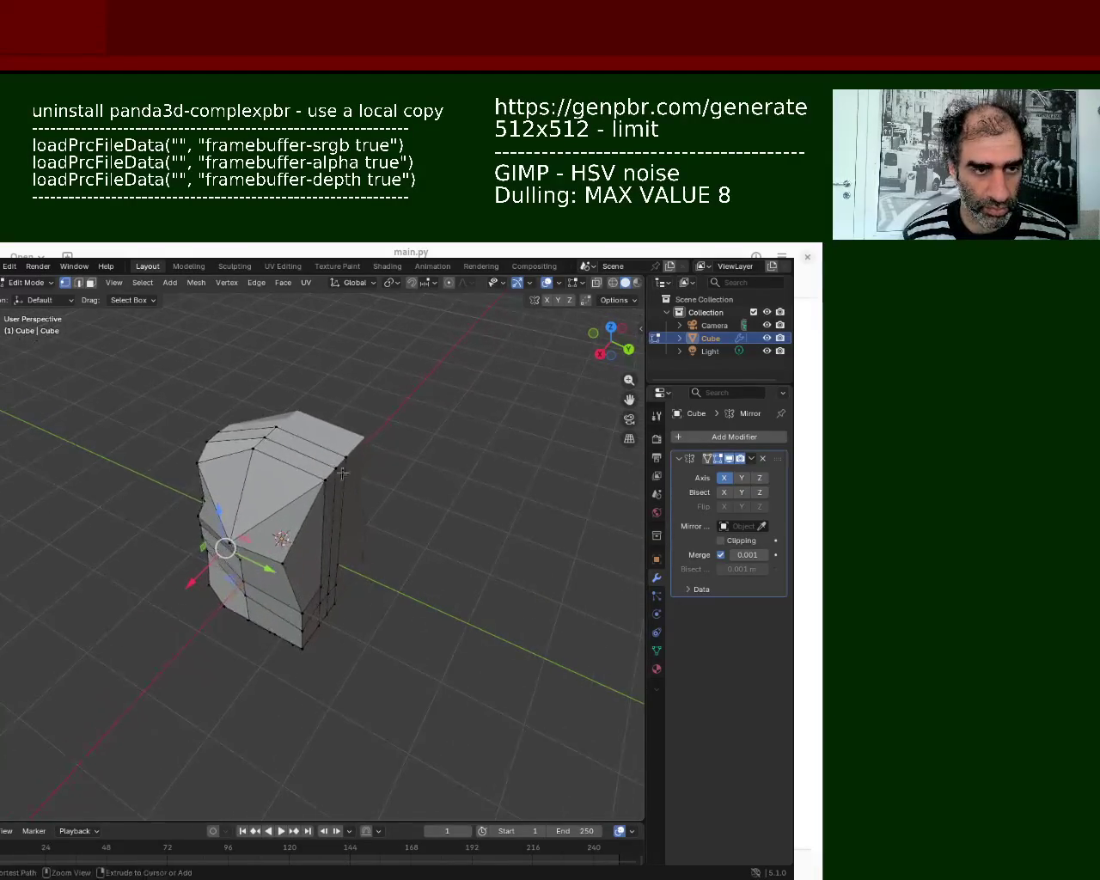
left_click_drag(383, 416, 330, 480)
Step: Move the selected top vertices back along the Y axis
key("g")
key("z")
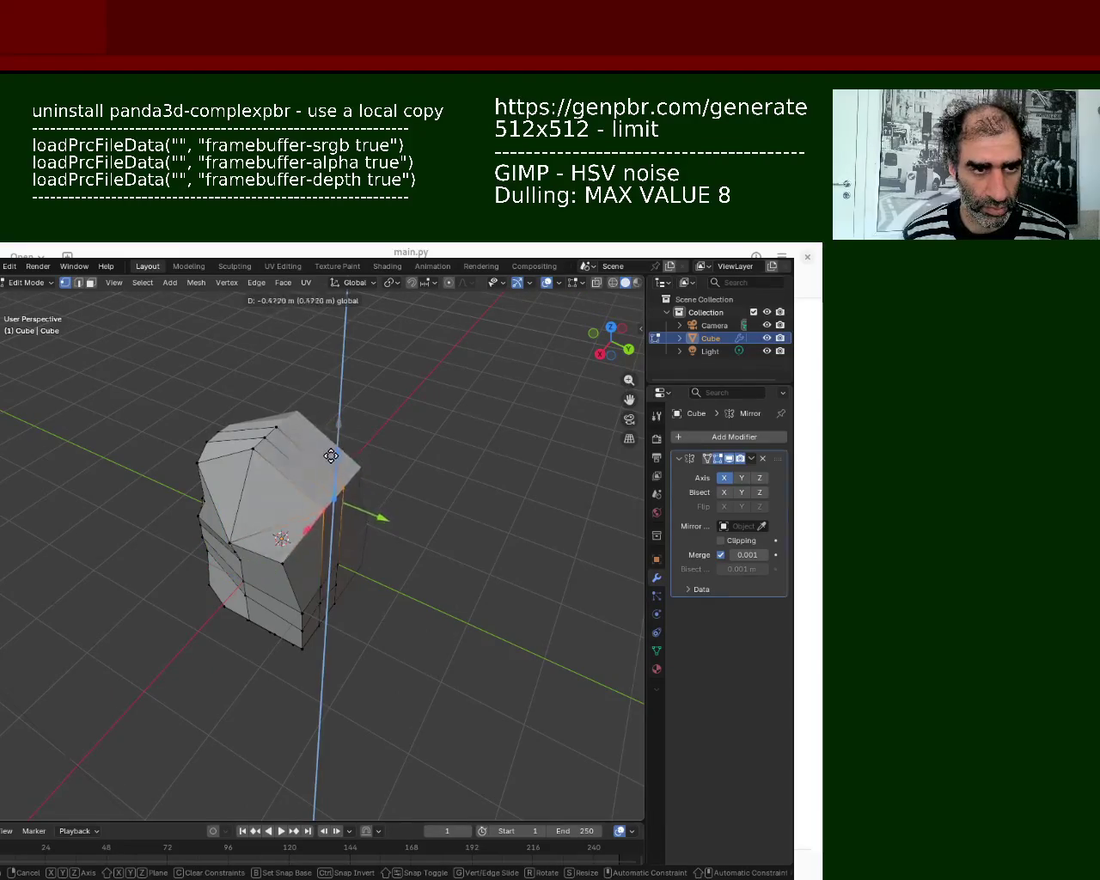
key("y")
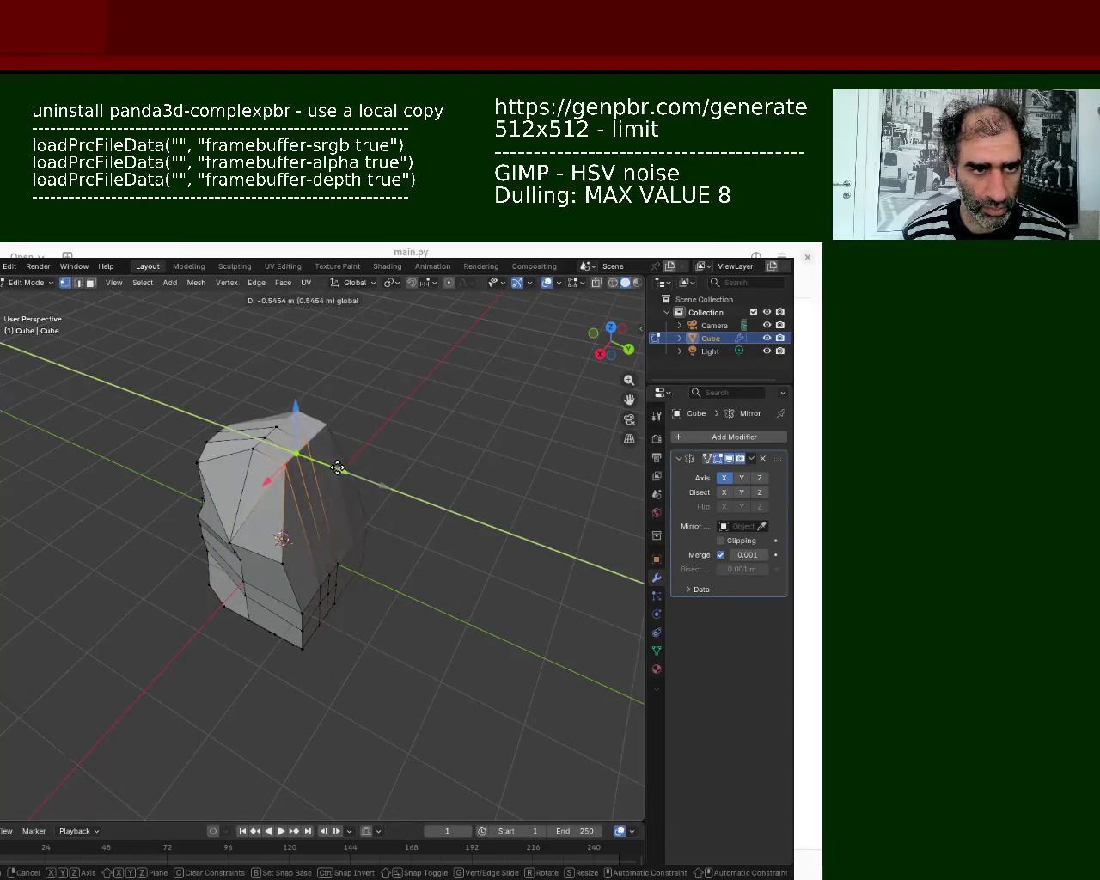
left_click(337, 466)
Step: Select the head's centre vertical edge loop and subdivide it
mouse_move(352, 540)
left_mouse_down()
mouse_move(315, 585)
mouse_move(328, 569)
left_mouse_up()
middle_click_drag(328, 569, 239, 553)
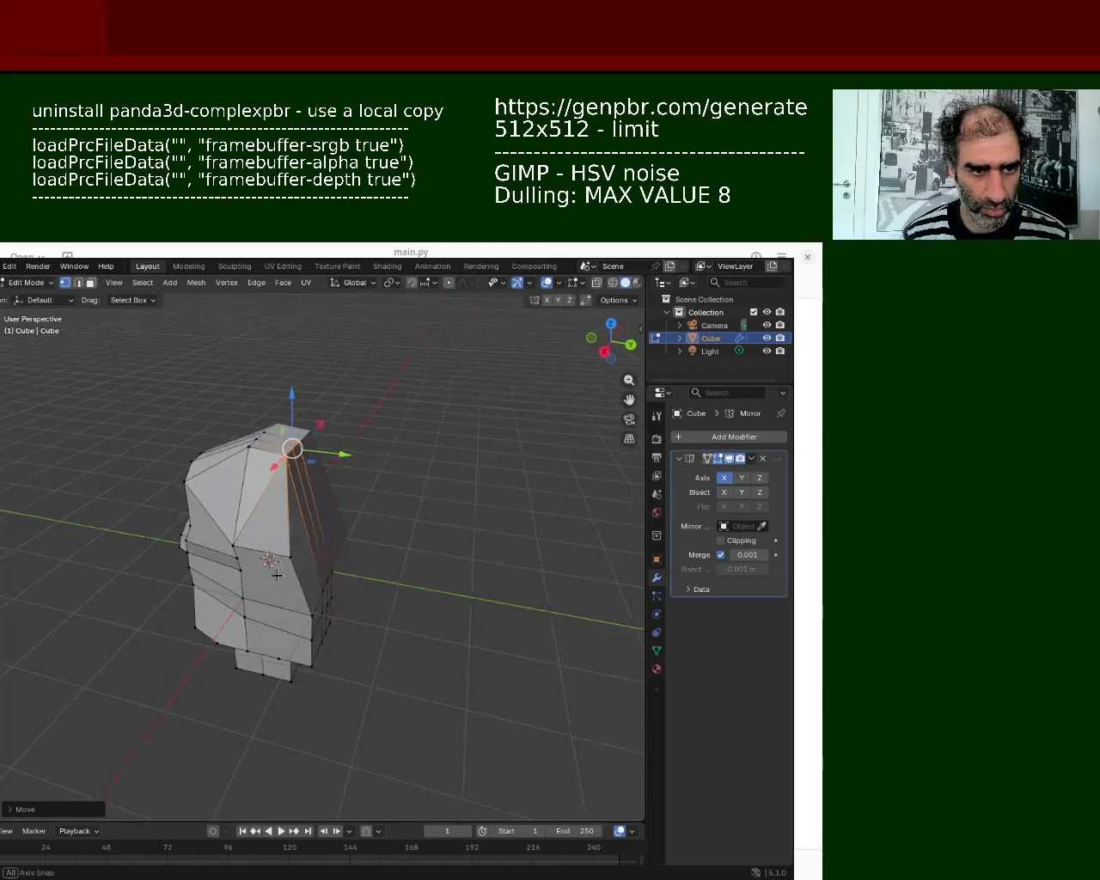
left_click(343, 572)
left_click(342, 591, "alt")
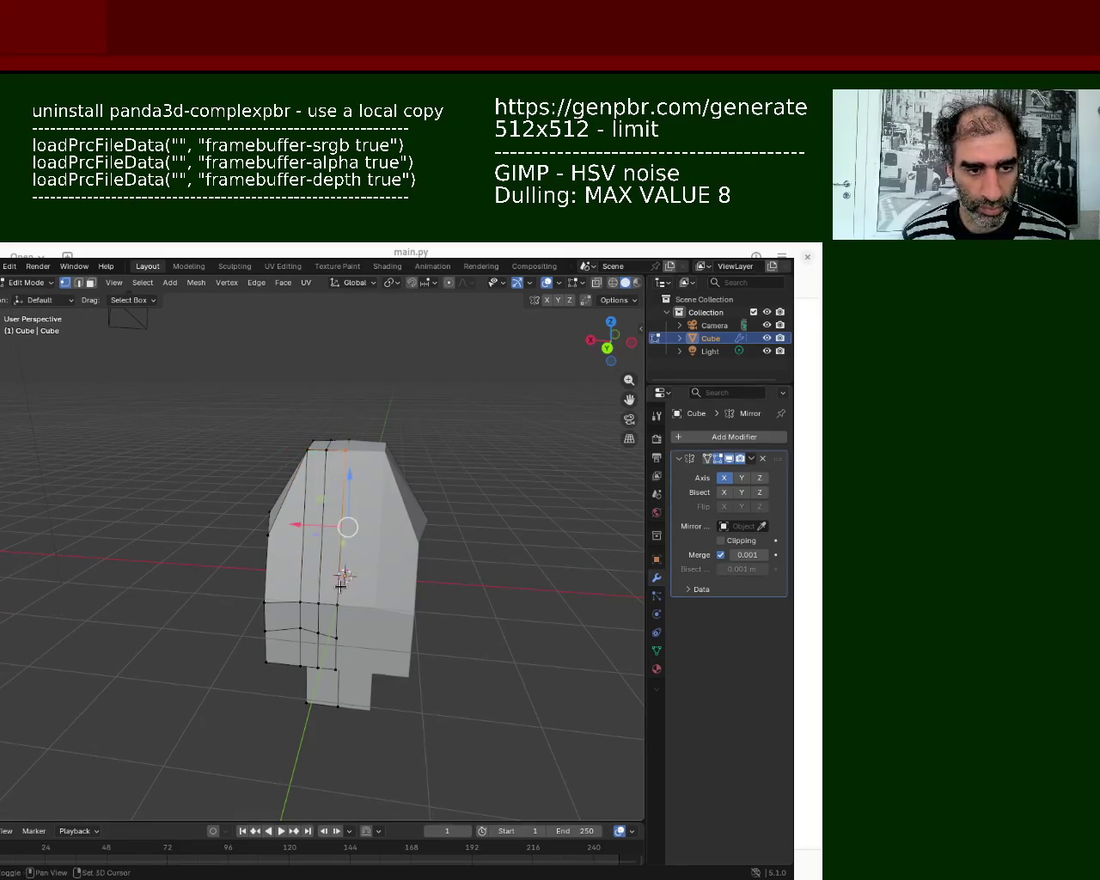
right_click(284, 521)
left_click(284, 521)
Step: Select the side edge loops in edge mode and shift them along the Y axis
left_click(271, 523, "alt")
left_click(275, 534, "alt")
left_click(276, 543, "alt+shift")
left_click(268, 533, "alt+shift")
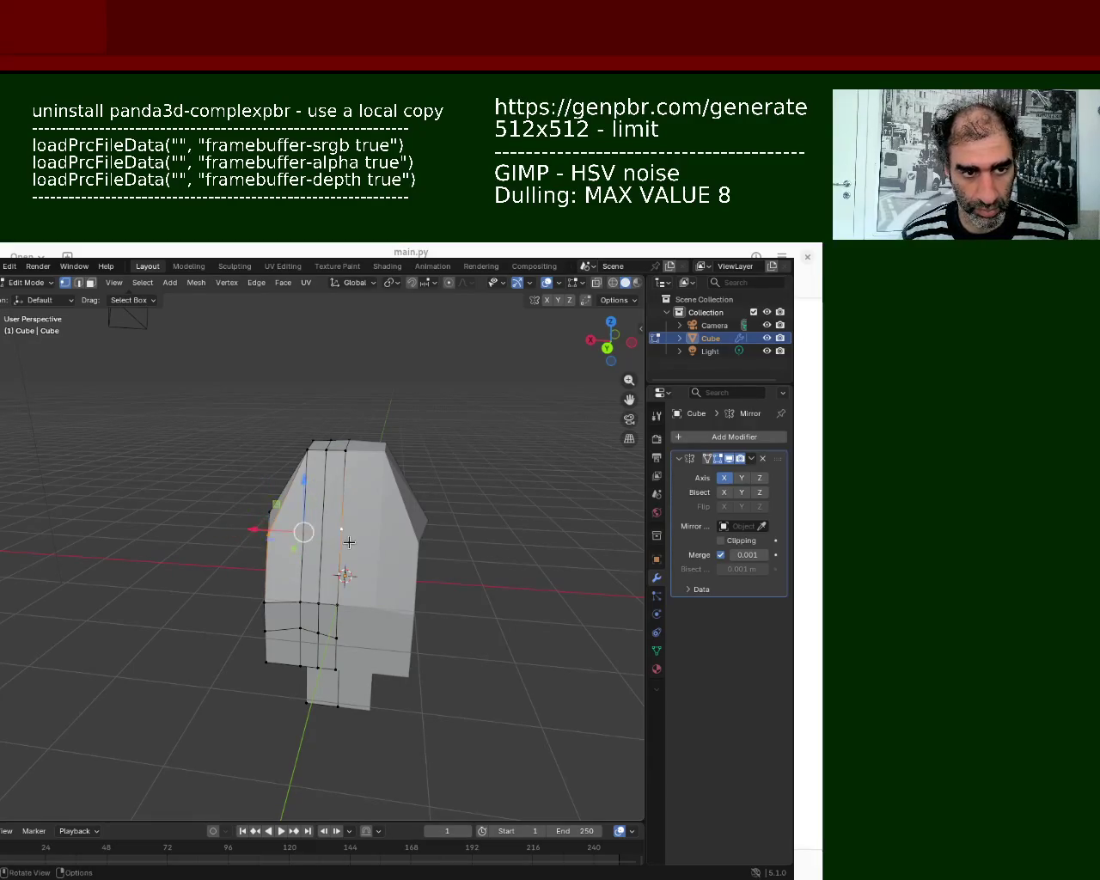
middle_click_drag(349, 542, 435, 504)
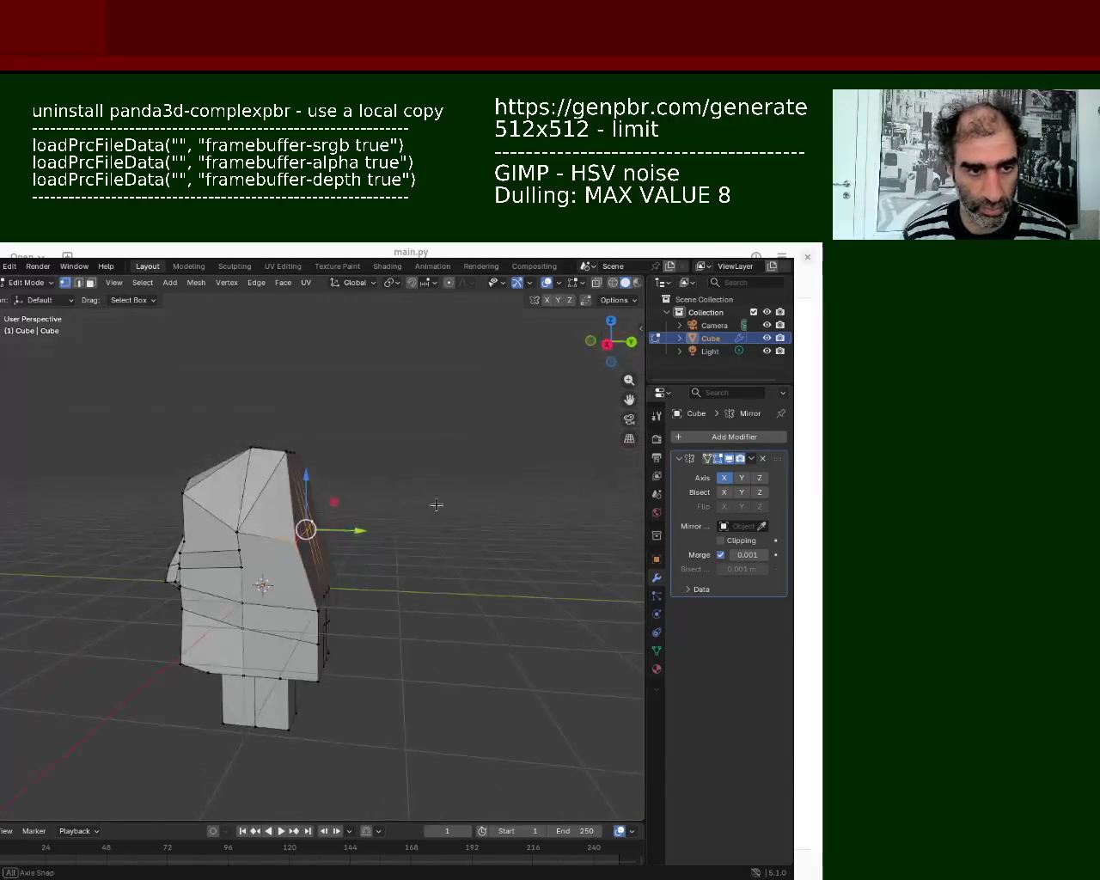
left_click(78, 283)
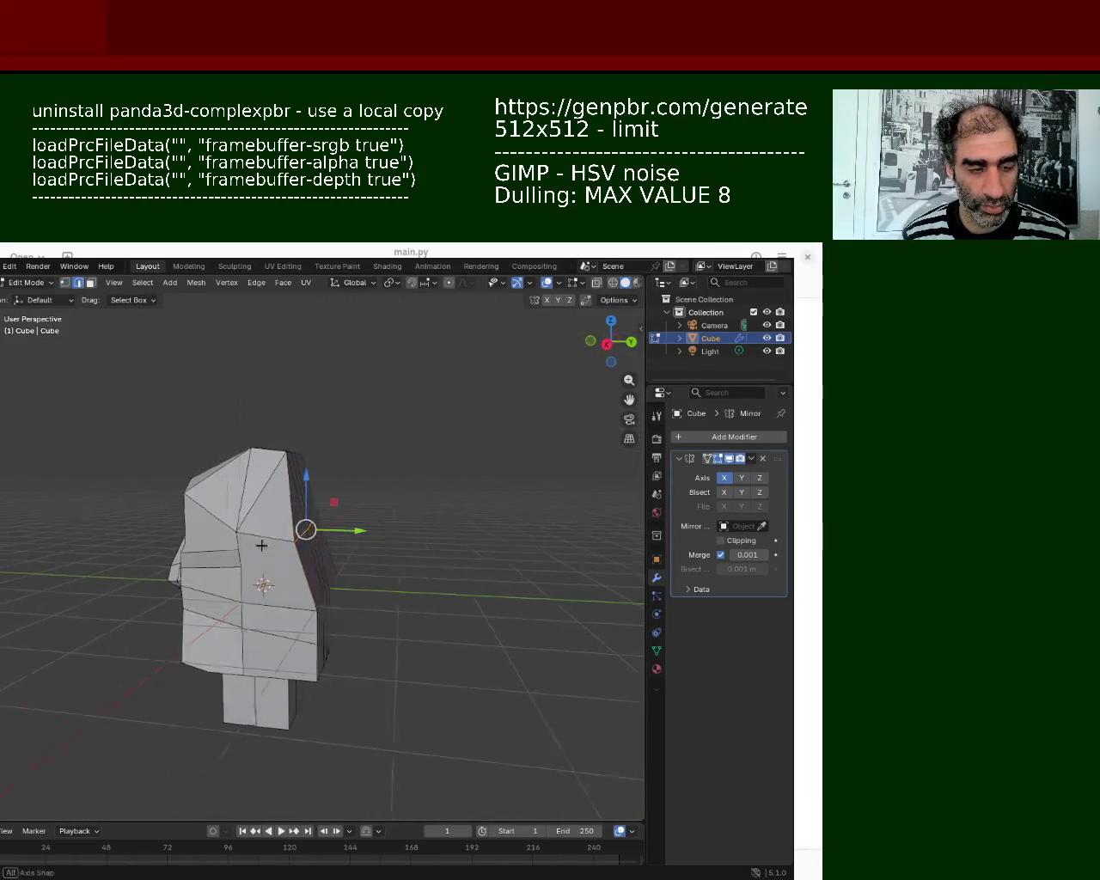
middle_click_drag(258, 516, 357, 500)
scroll(357, 501, "up", 3)
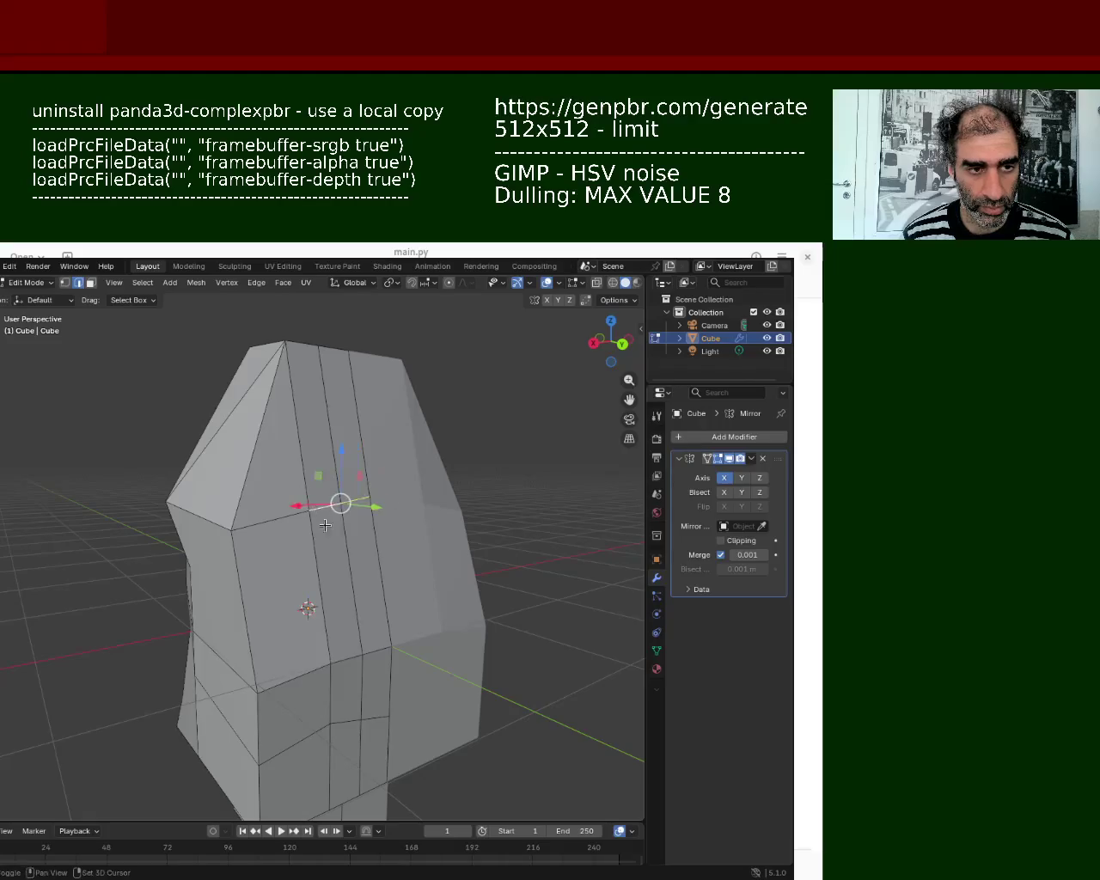
key("g")
key("y")
left_click(427, 542)
Step: Move a top vertex along the Z axis to reshape the crown
left_click(403, 589)
left_click(70, 286)
left_click(419, 509)
key("g")
key("z")
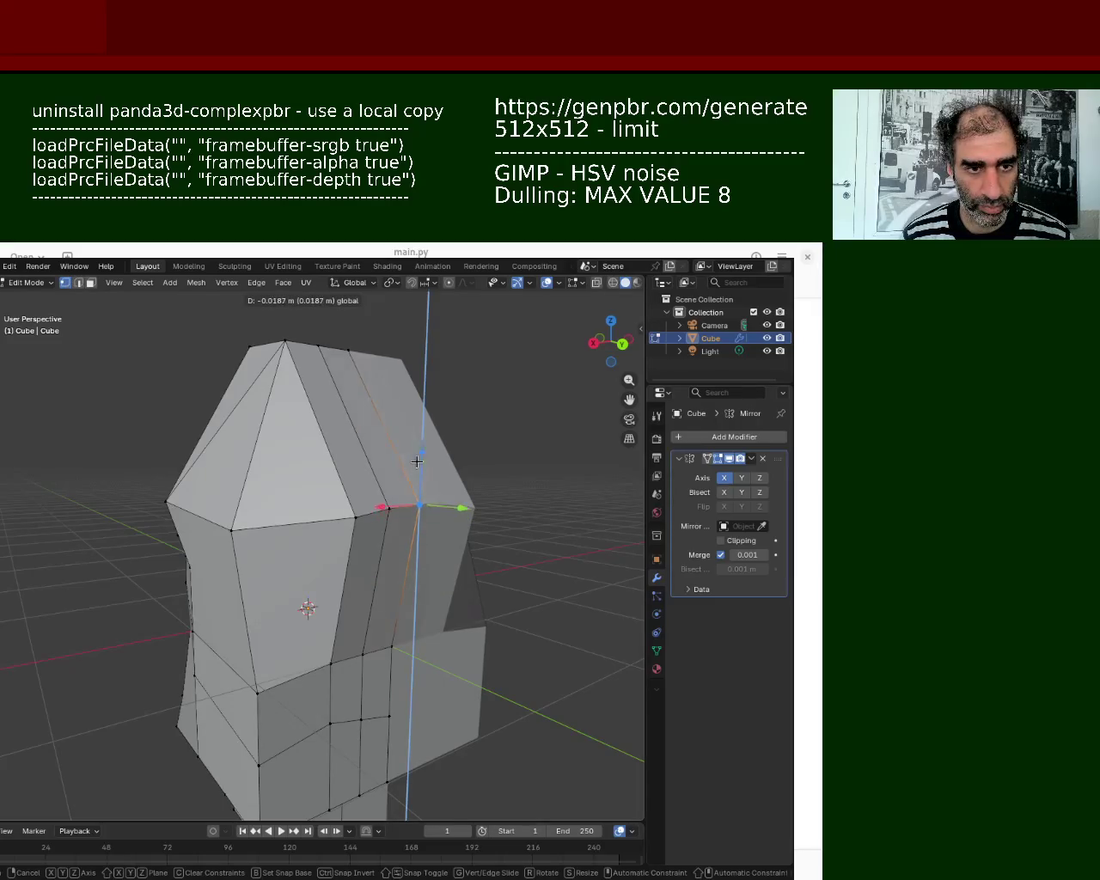
left_click(417, 465)
left_click(356, 516)
mouse_move(356, 517)
middle_mouse_down()
mouse_move(288, 440)
mouse_move(276, 471)
middle_mouse_up()
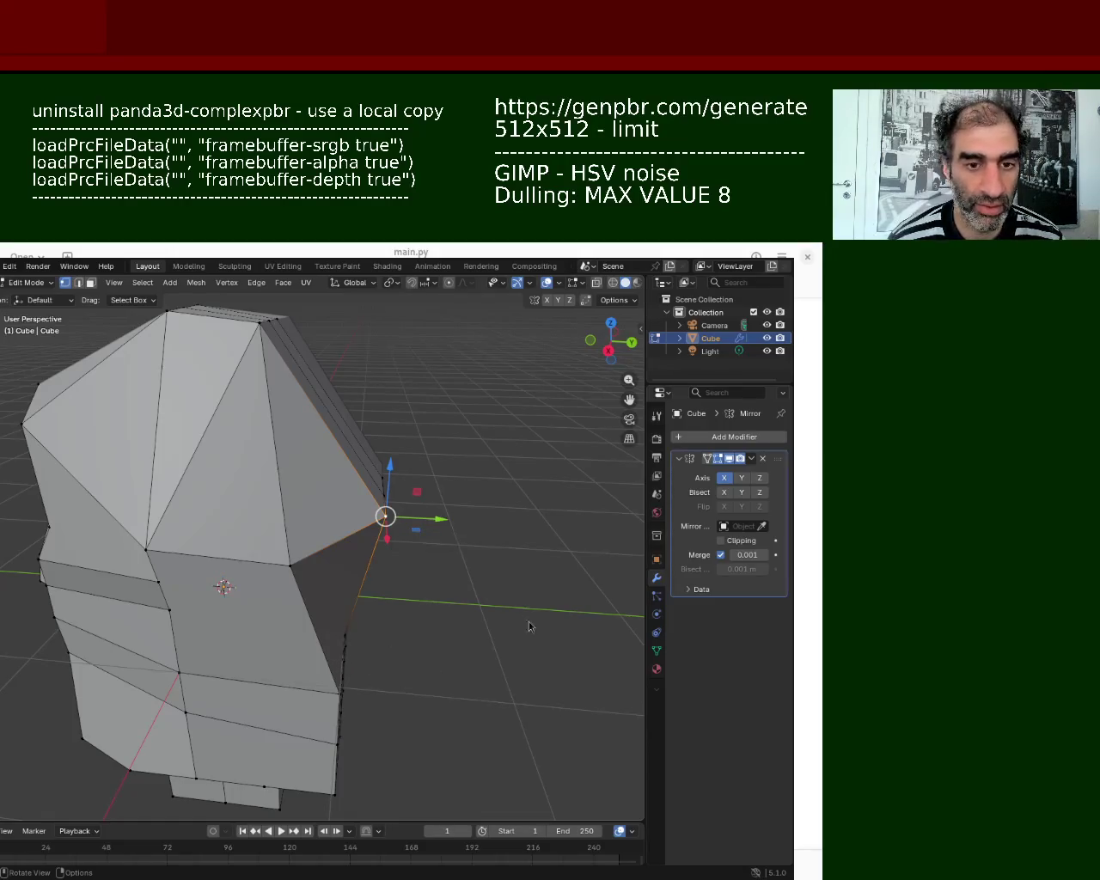
Step: Lower another top vertex of the head slightly
middle_click_drag(422, 600, 334, 576)
left_click(422, 508)
left_click_drag(420, 466, 416, 468)
left_click(416, 467)
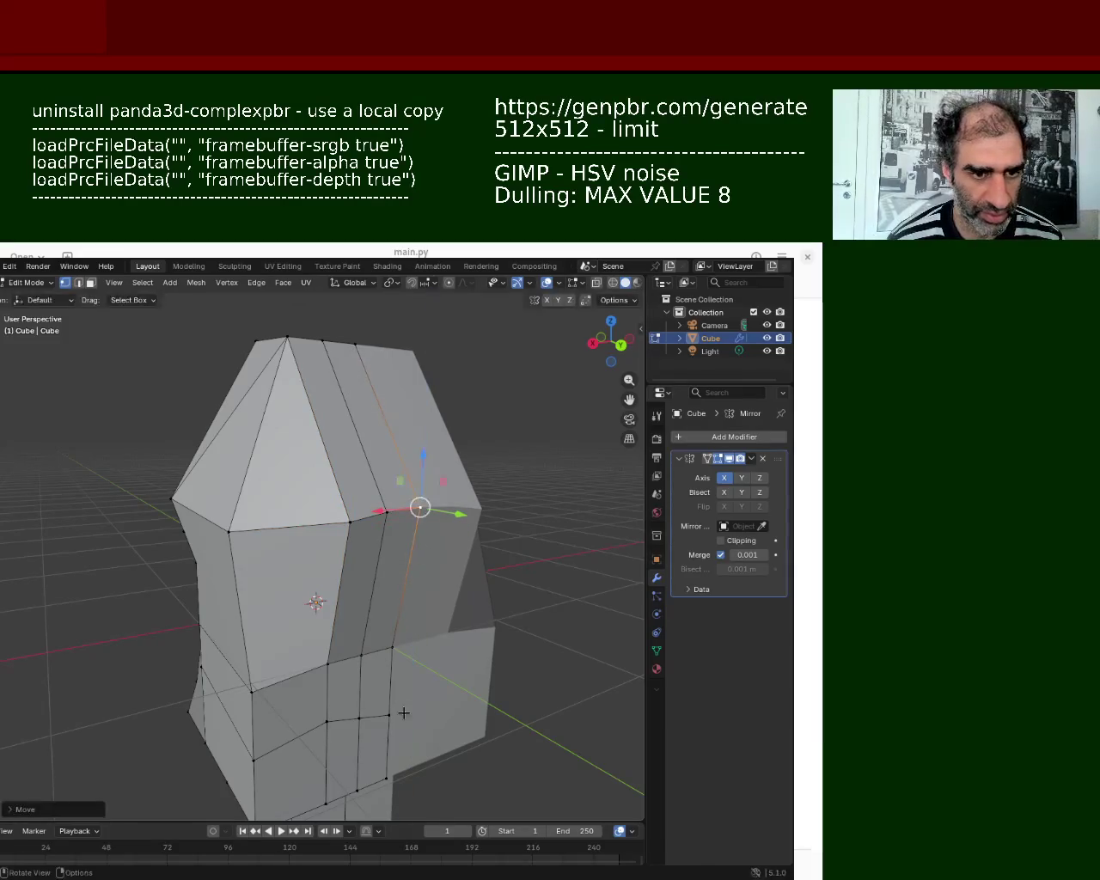
Step: Move lower head vertices along the front-back axis and raise them
left_click(369, 655)
left_click_drag(412, 674, 414, 694)
left_click_drag(380, 623, 381, 558)
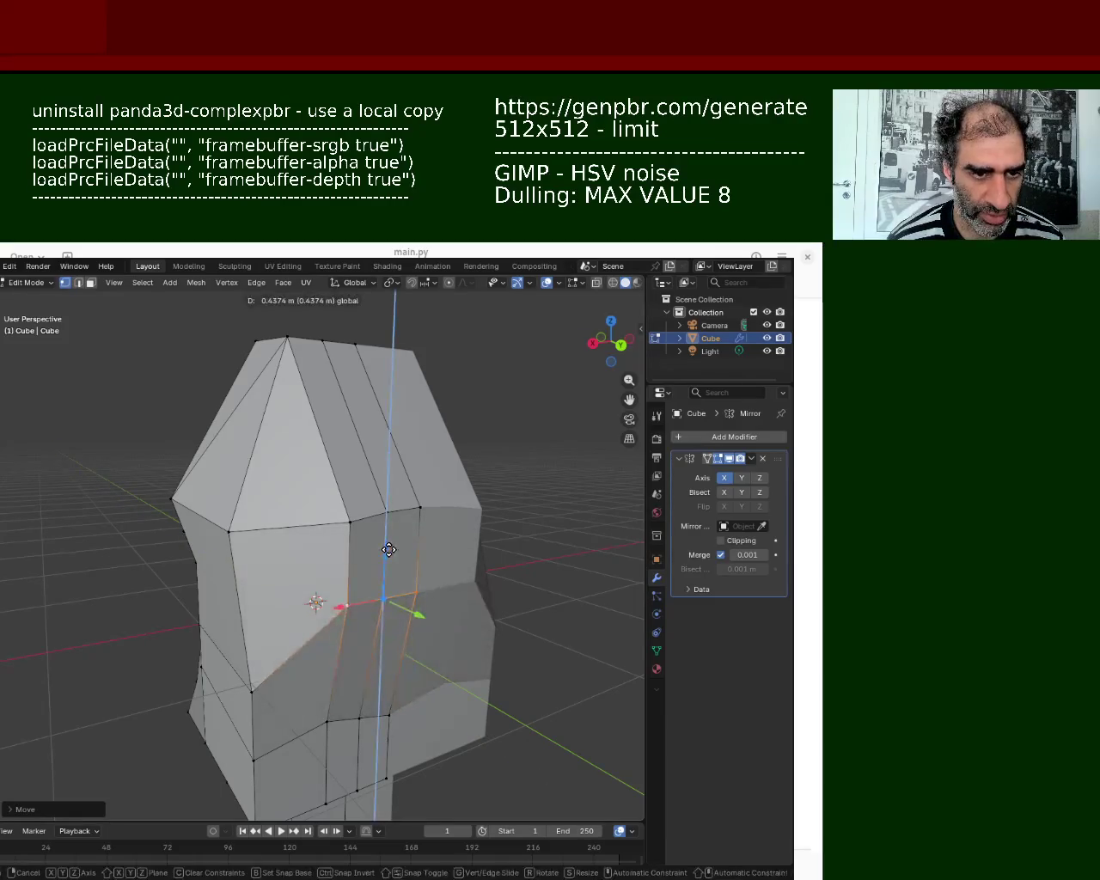
mouse_move(381, 558)
middle_mouse_down()
mouse_move(333, 581)
mouse_move(344, 615)
middle_mouse_up()
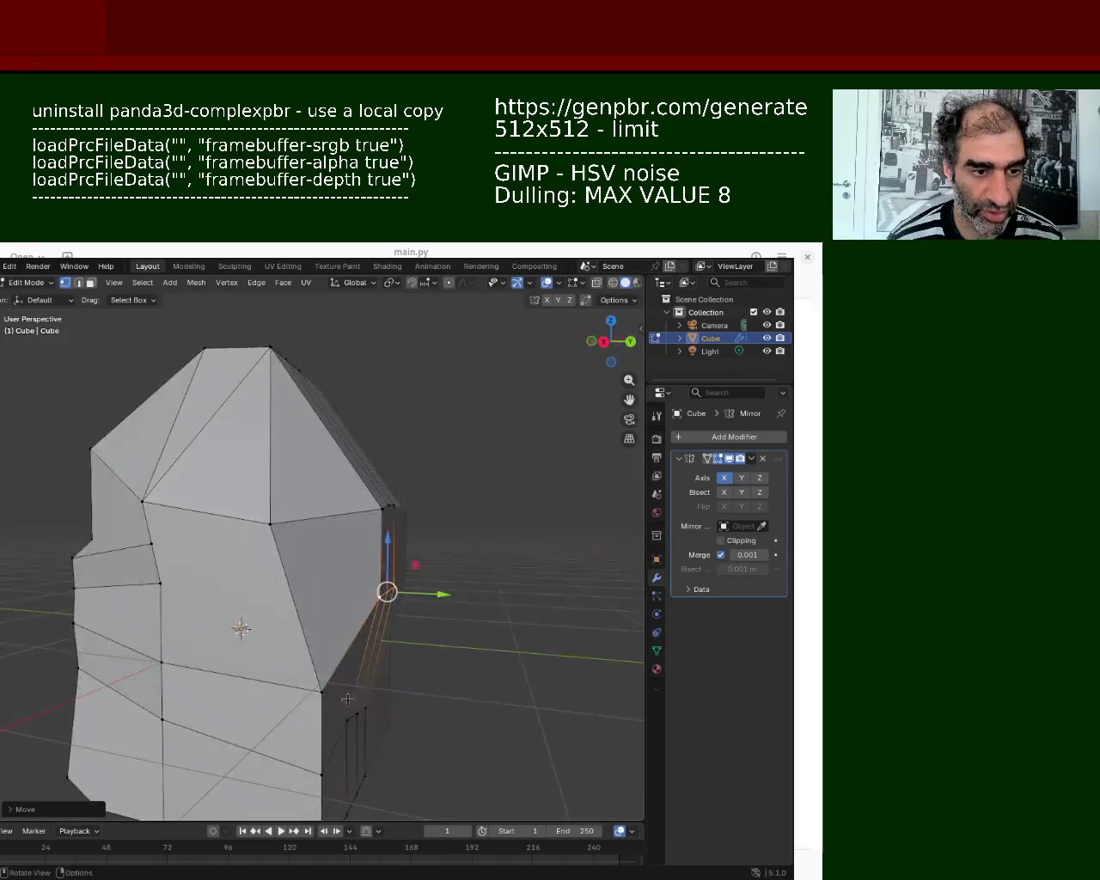
left_click(319, 691)
left_click_drag(318, 640, 310, 594)
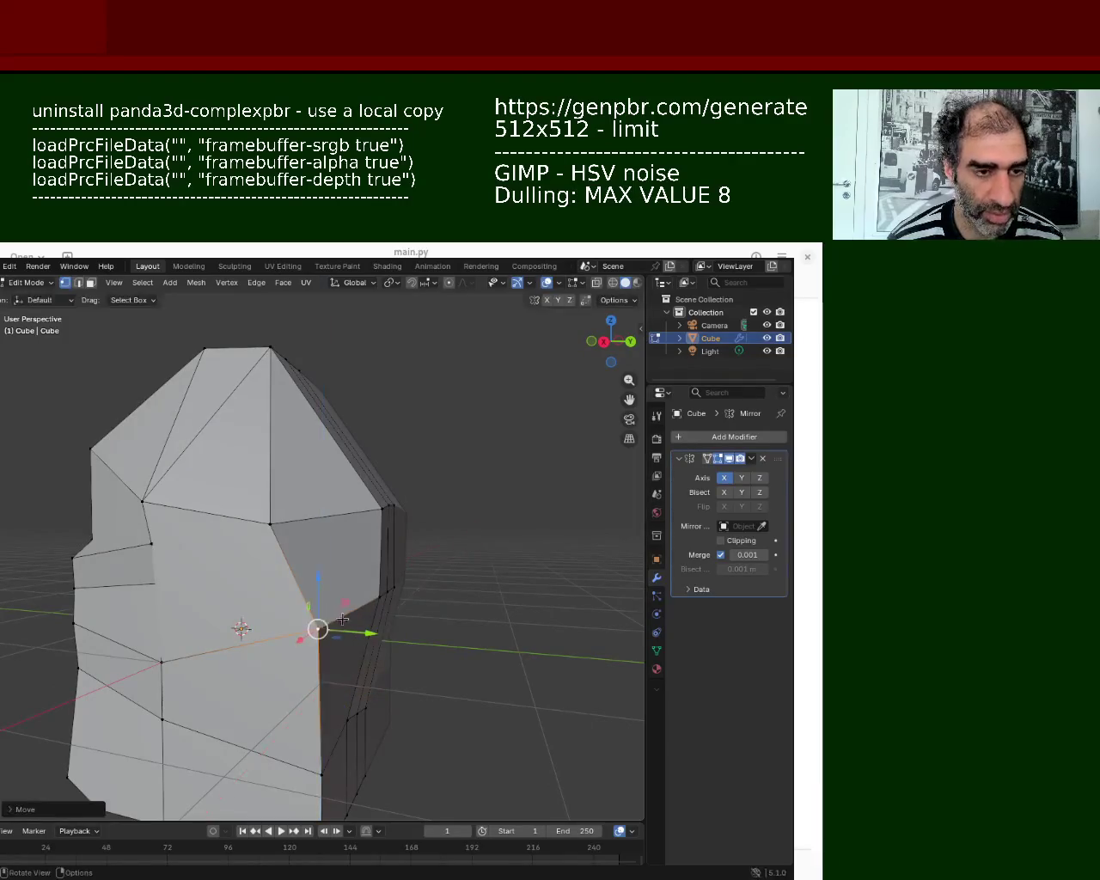
left_click_drag(372, 640, 320, 643)
scroll(152, 666, "up", 5)
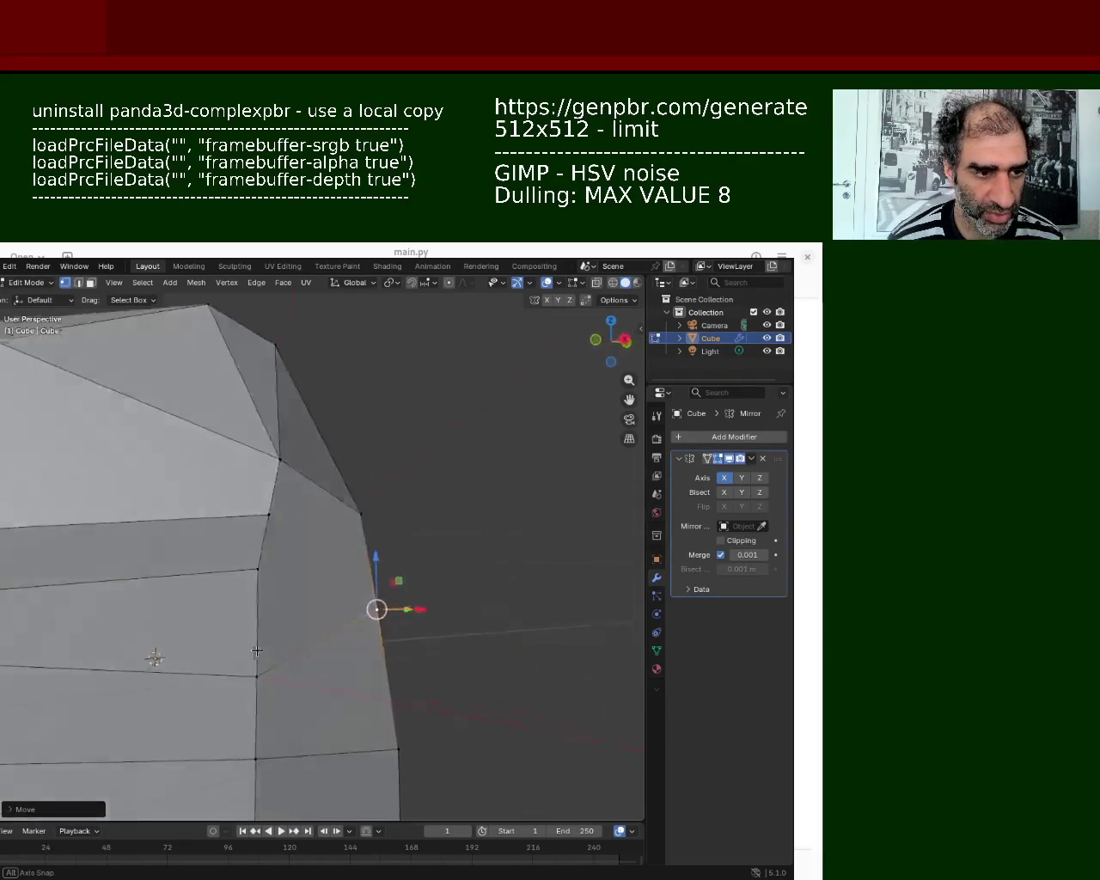
mouse_move(278, 705)
middle_mouse_down()
mouse_move(346, 718)
mouse_move(312, 710)
mouse_move(322, 678)
mouse_move(300, 689)
mouse_move(331, 645)
middle_mouse_up()
scroll(334, 741, "down", 5)
Step: Move two vertices at the back of the jaw along the Z axis
left_click(329, 643)
middle_click_drag(264, 599, 301, 653)
key("g")
key("z")
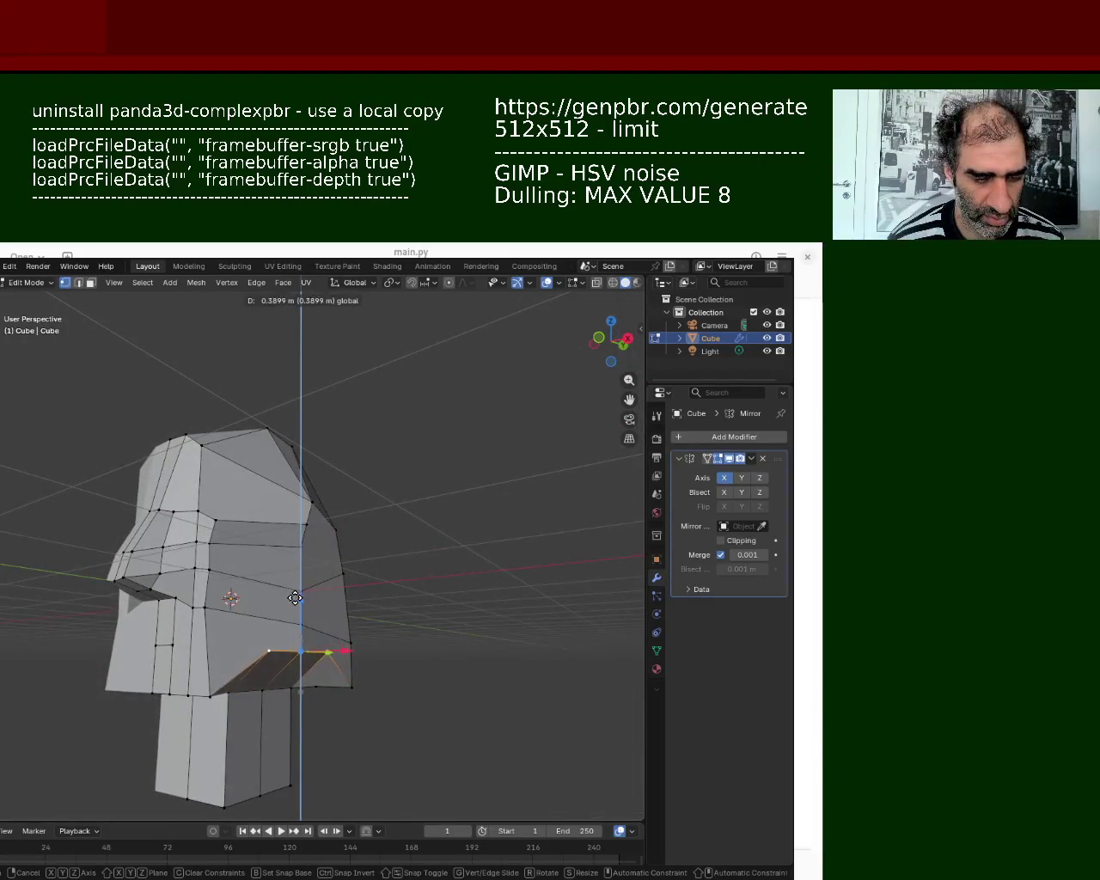
left_click(298, 592)
left_click(351, 647)
key("g")
key("z")
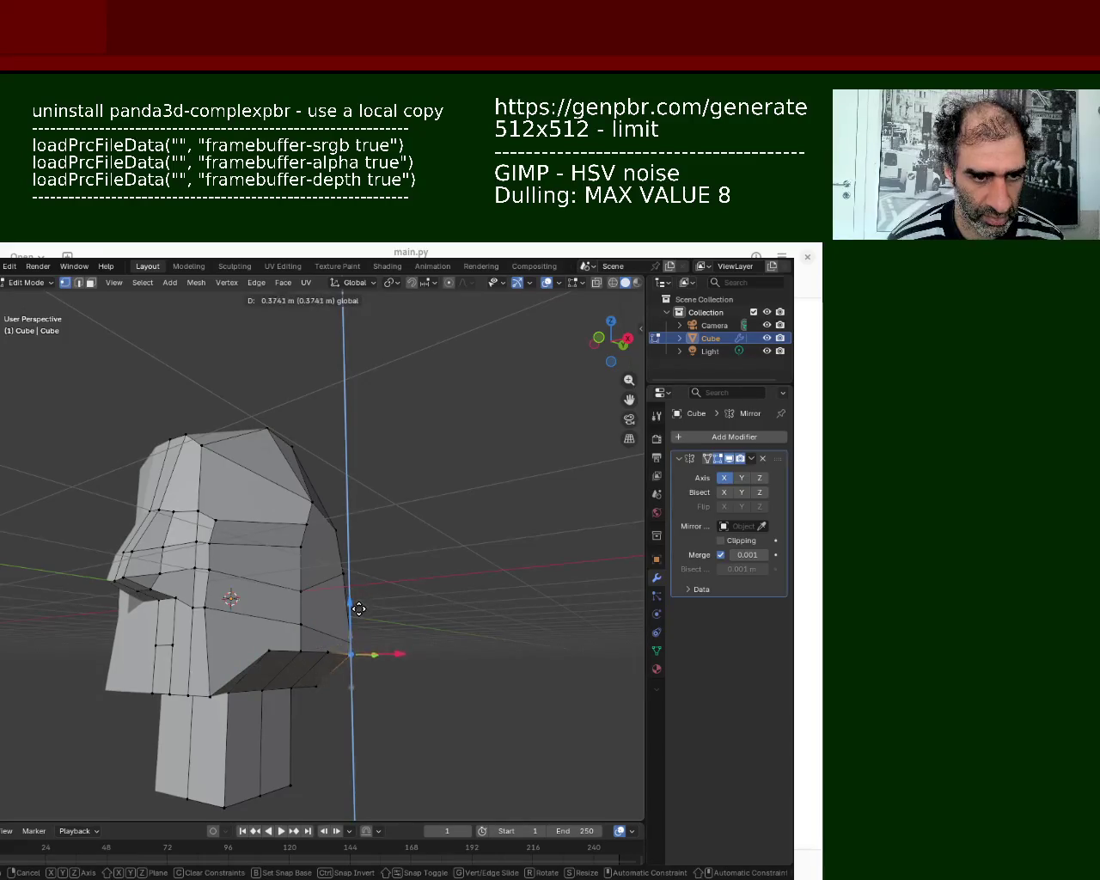
left_click(354, 610)
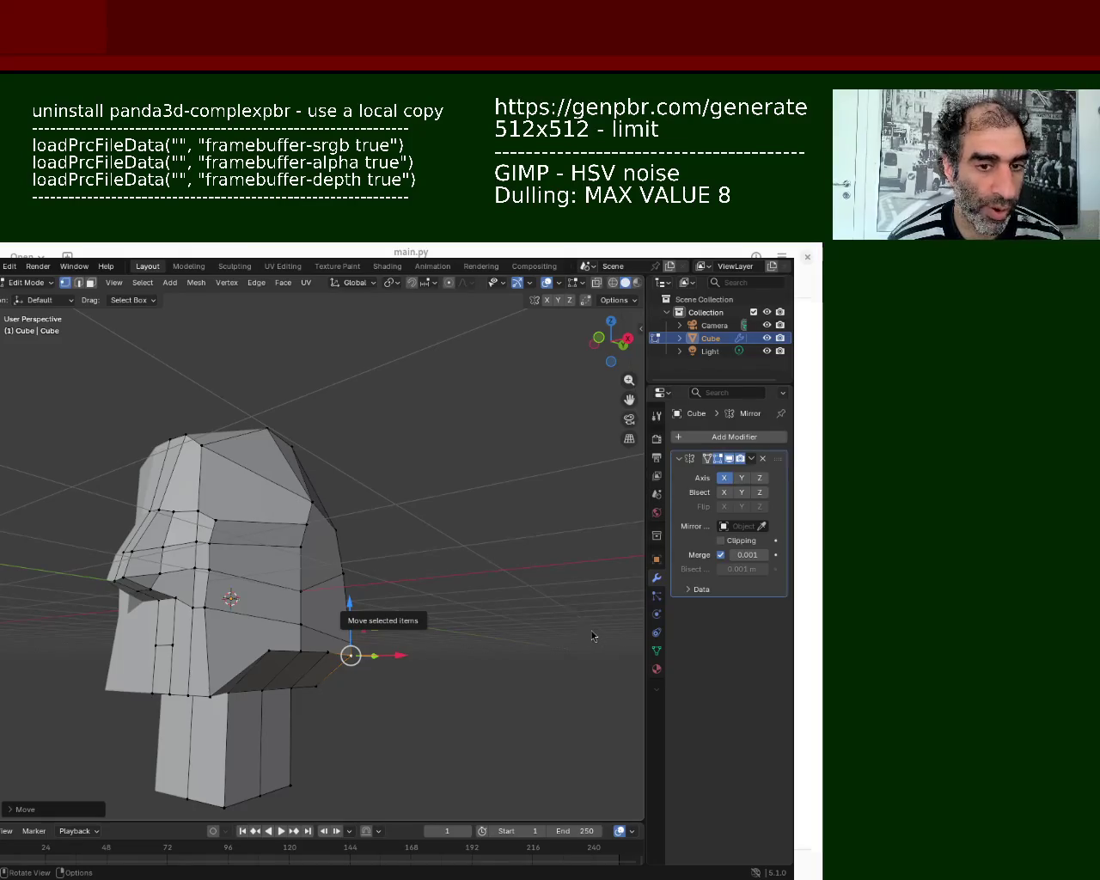
Step: Lift several lower vertices upward to reshape the chin line
scroll(296, 571, "up", 3)
mouse_move(296, 572)
left_mouse_down()
mouse_move(297, 548)
mouse_move(407, 567)
mouse_move(366, 547)
mouse_move(364, 601)
left_mouse_up()
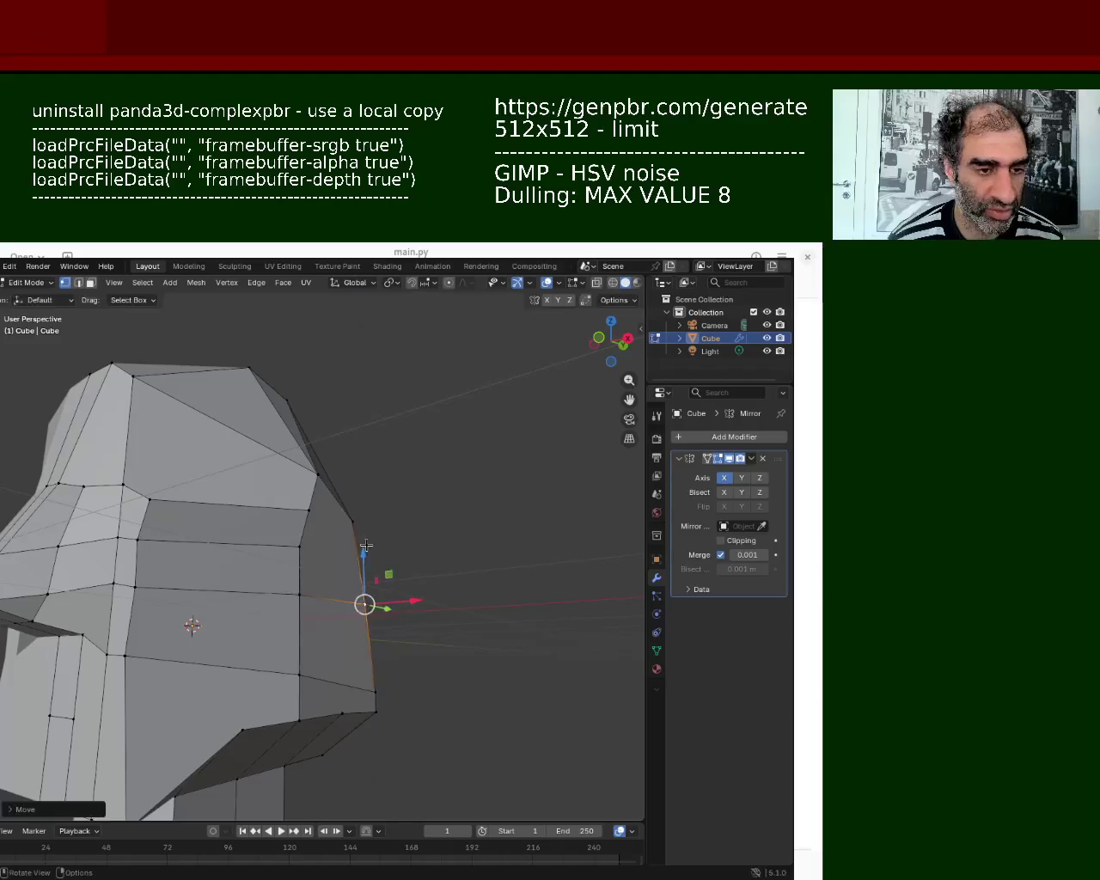
left_click_drag(373, 689, 366, 606)
left_click_drag(299, 674, 300, 613)
left_click(342, 714)
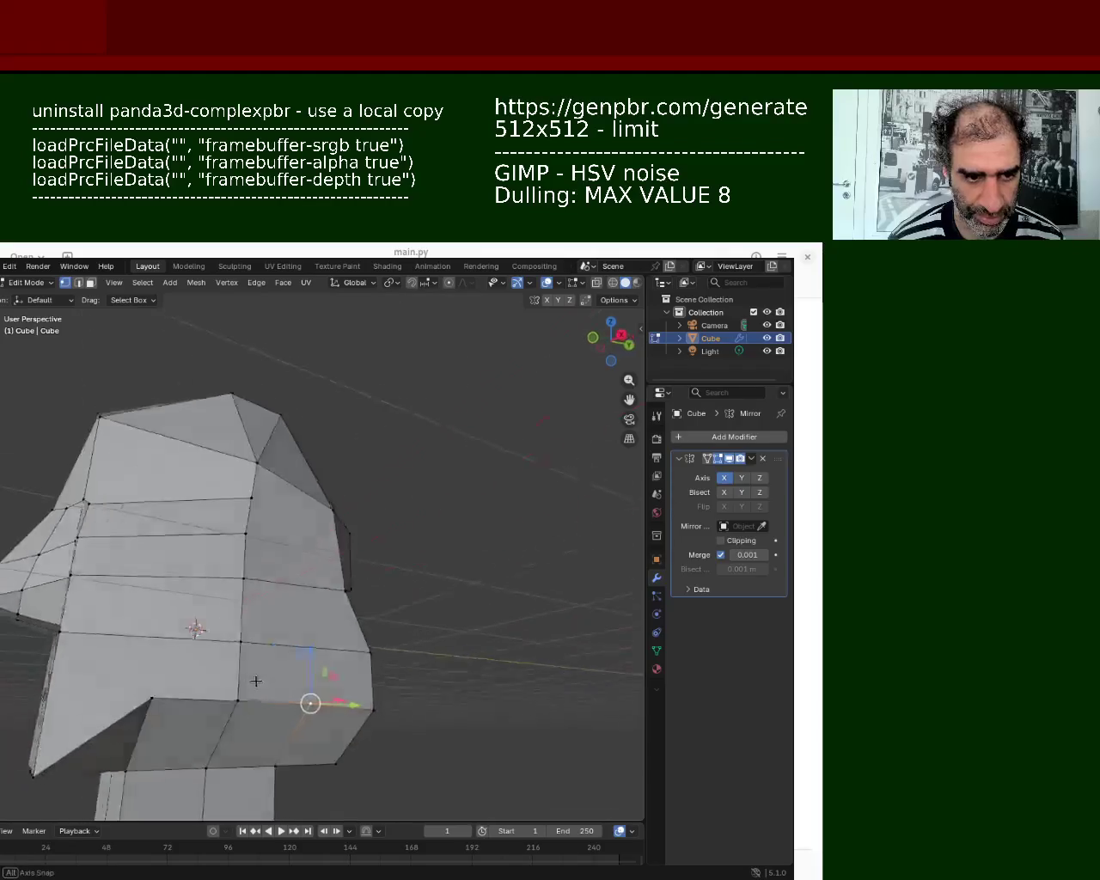
middle_click_drag(332, 716, 350, 667)
Step: Pull a back-edge vertex and a jaw vertex inward along the Y axis
left_click(340, 658)
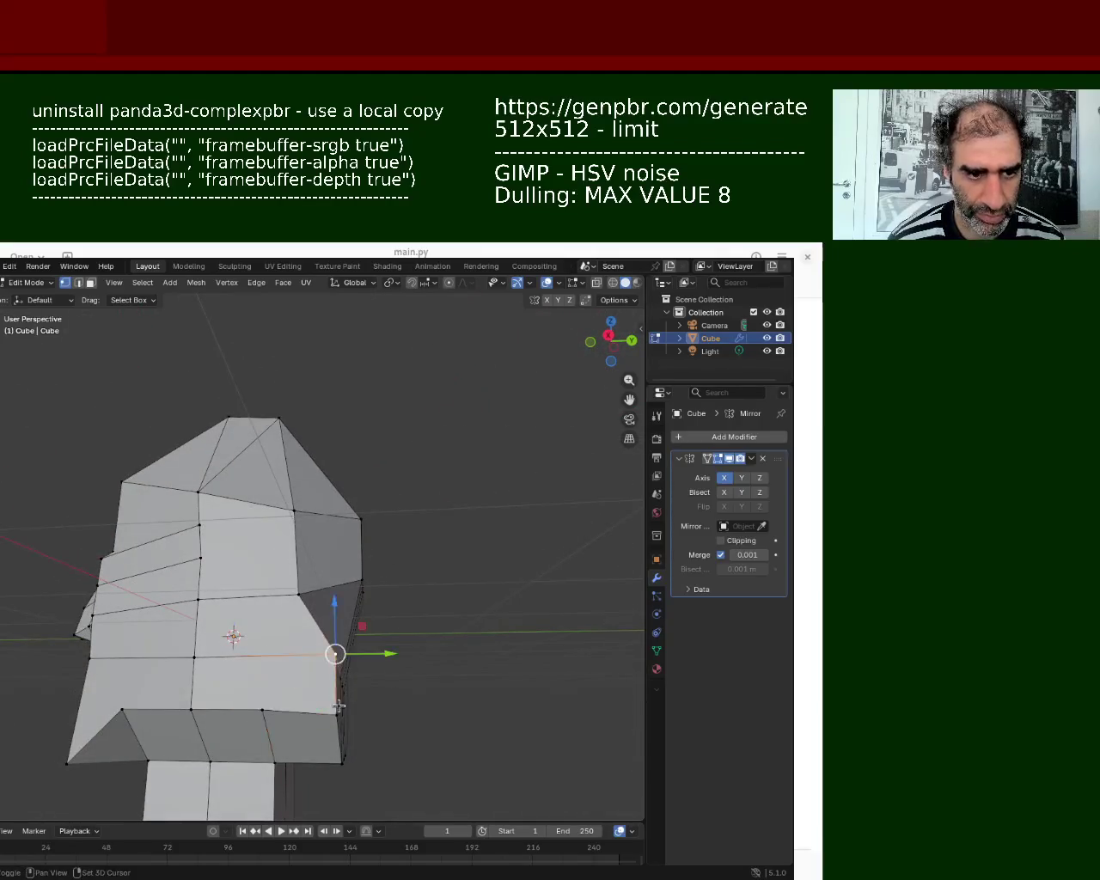
key("g")
key("y")
left_click(330, 695)
left_click(262, 710)
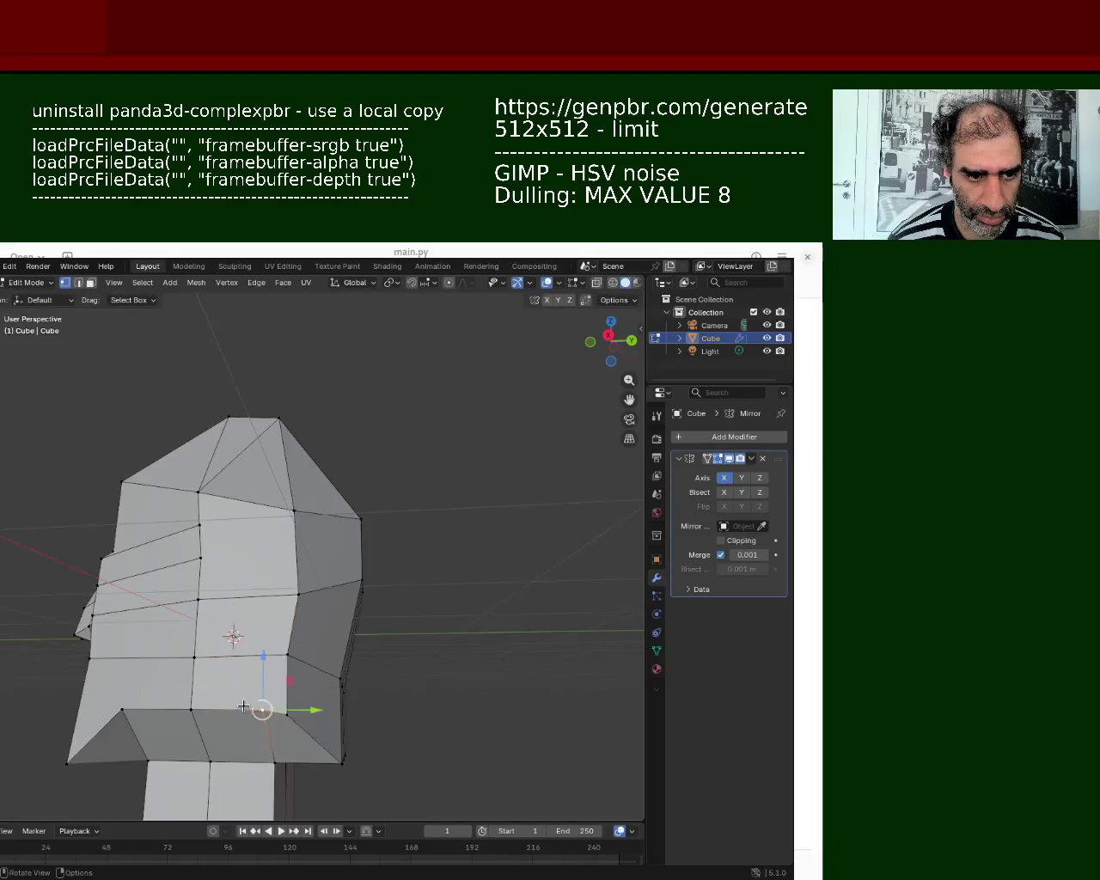
key("g")
key("y")
left_click(236, 657)
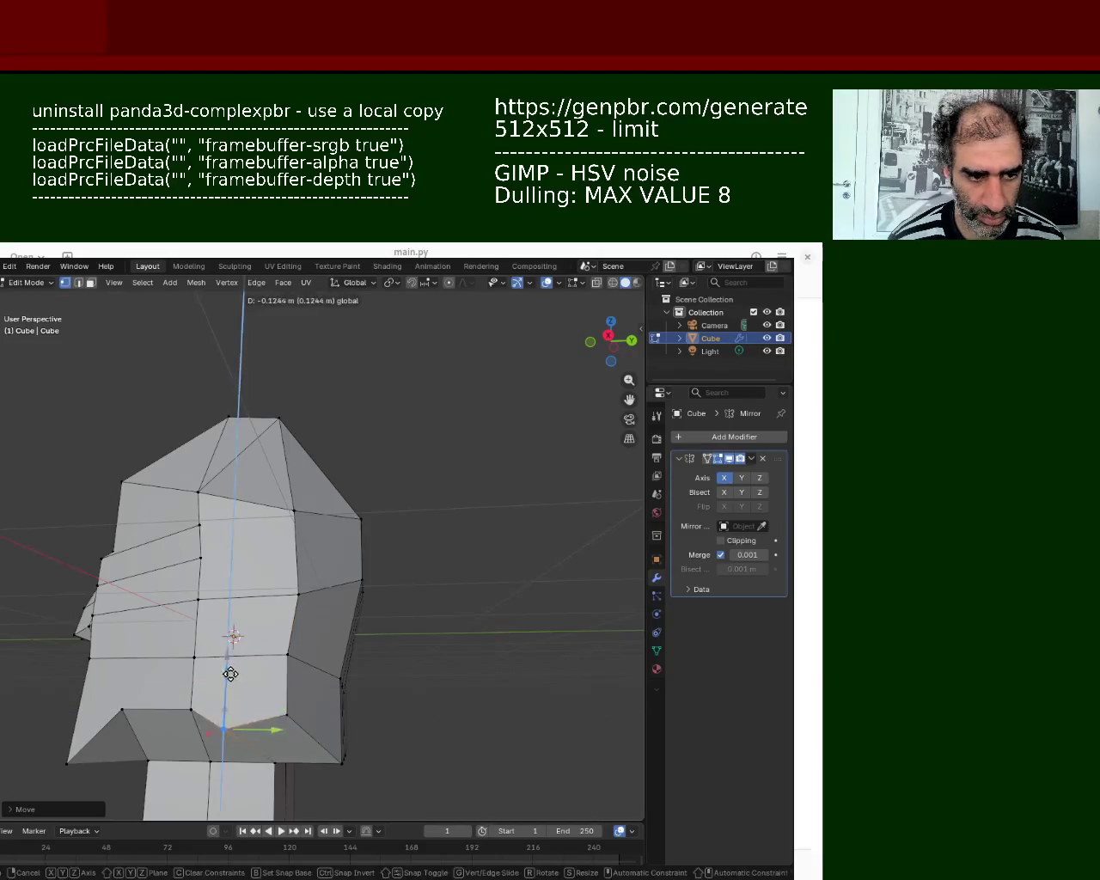
Step: Adjust two bottom-edge jaw vertices along the Z axis, lowering the lower-left one
left_click(191, 711)
key("g")
key("z")
left_click(197, 674)
left_click(123, 710)
key("g")
key("z")
left_click(130, 688)
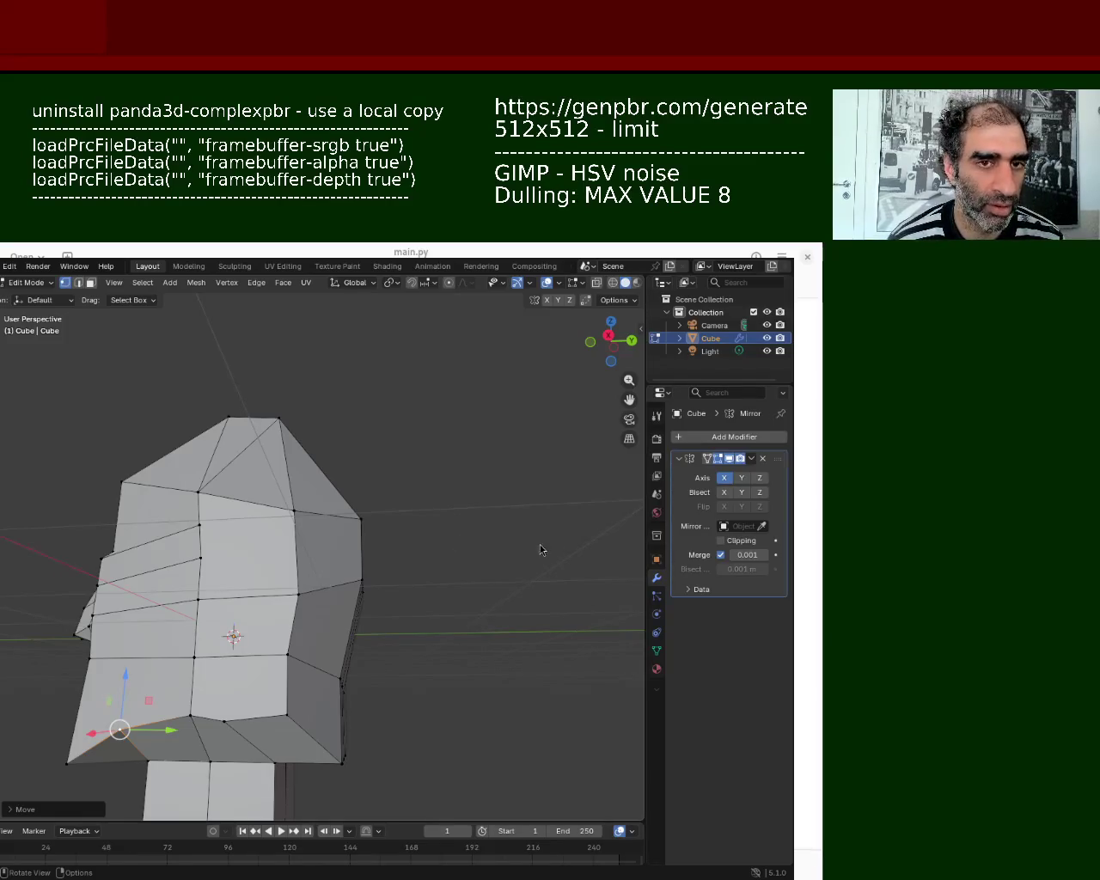
Step: From below the head, shift the first under-jaw vertex along X to tighten the jaw
mouse_move(239, 601)
middle_mouse_down()
mouse_move(326, 622)
mouse_move(297, 646)
middle_mouse_up()
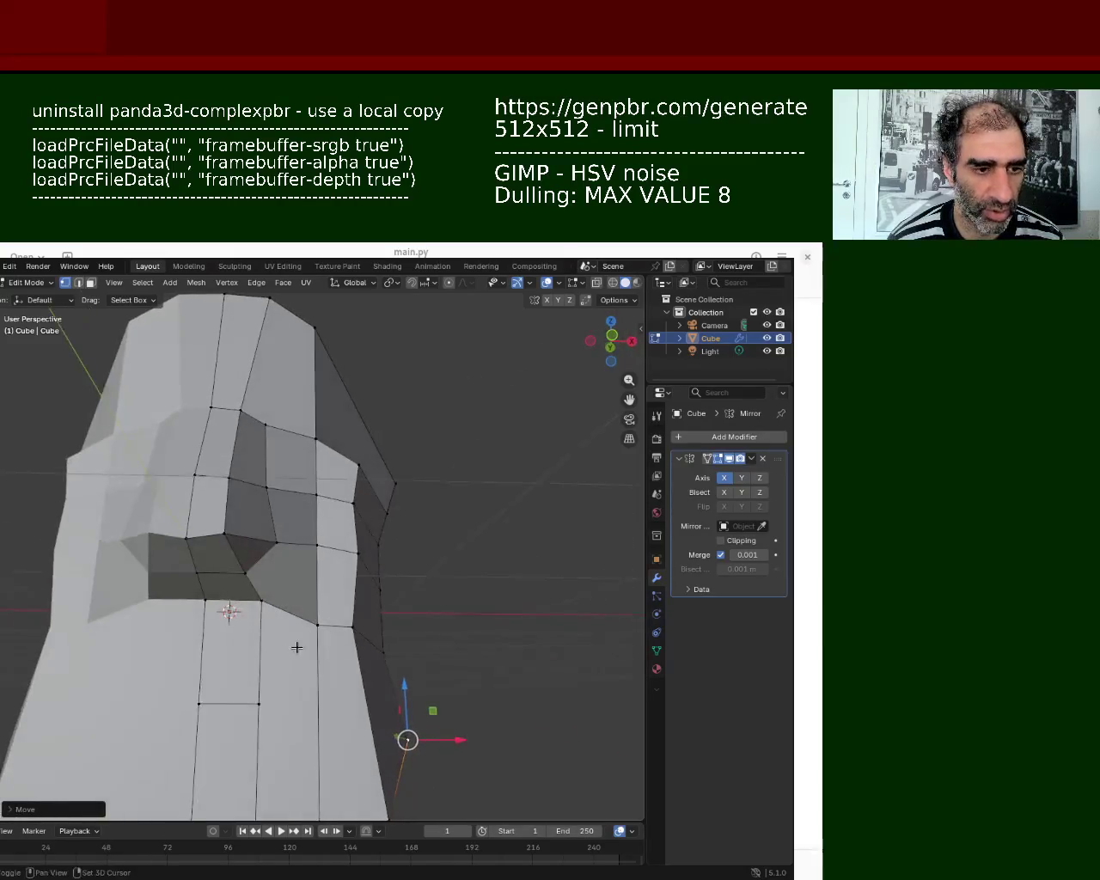
scroll(370, 602, "down", 2)
middle_click_drag(369, 601, 365, 609)
scroll(366, 609, "up", 3)
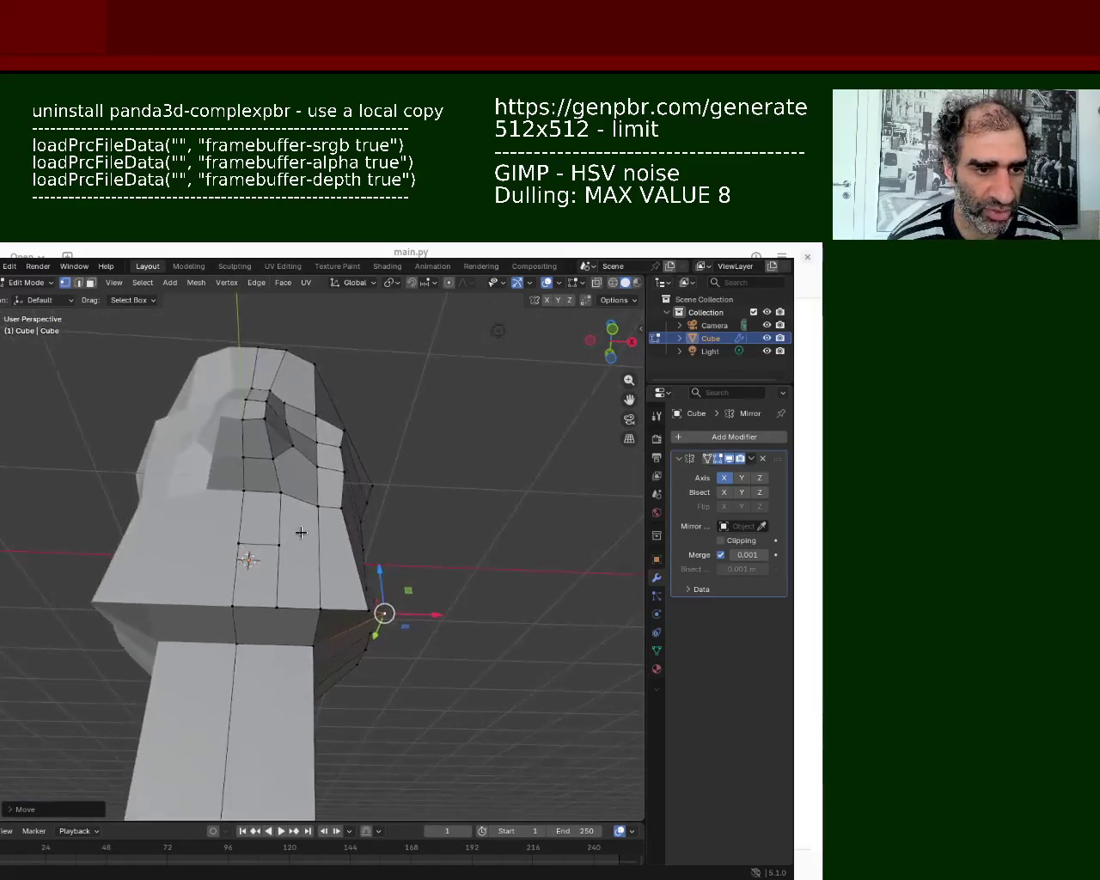
left_click(363, 610)
key("g")
key("z")
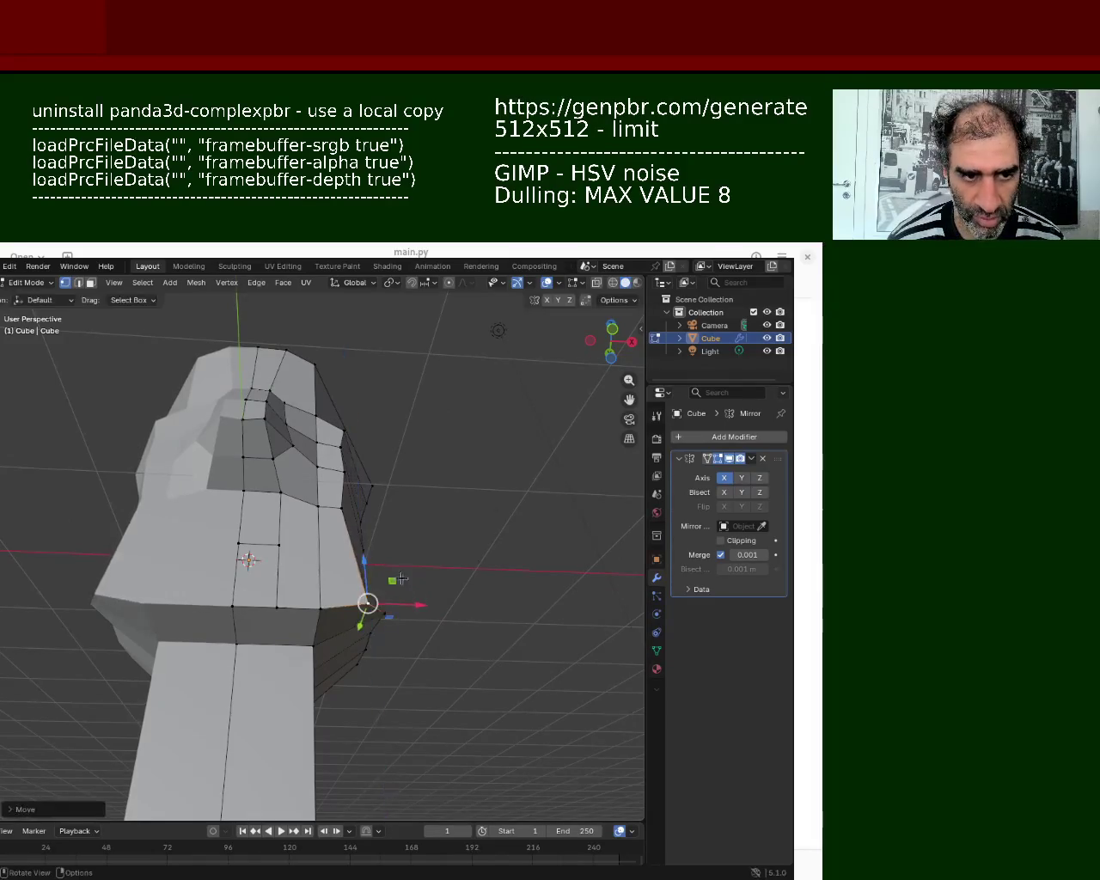
key("x")
left_click(385, 602)
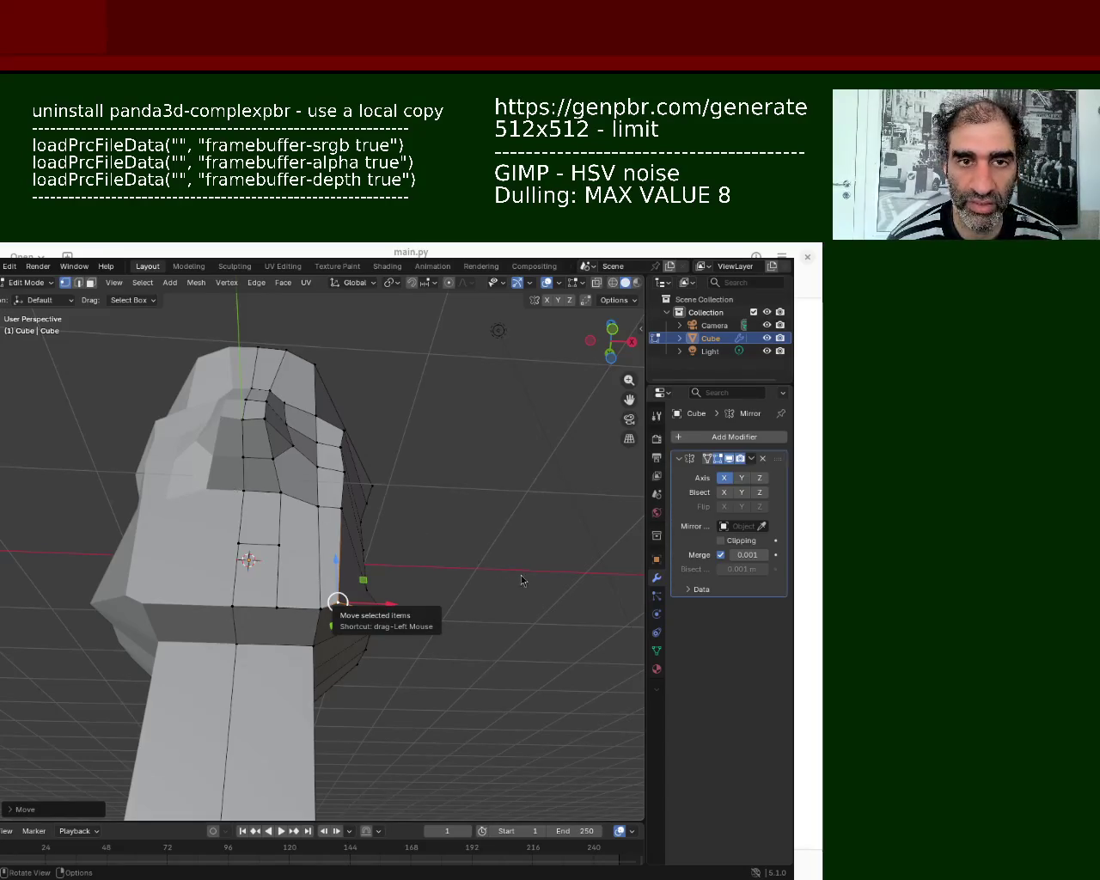
Step: Move the next under-jaw vertex vertically along Z toward the neck
left_click(258, 649)
key("g")
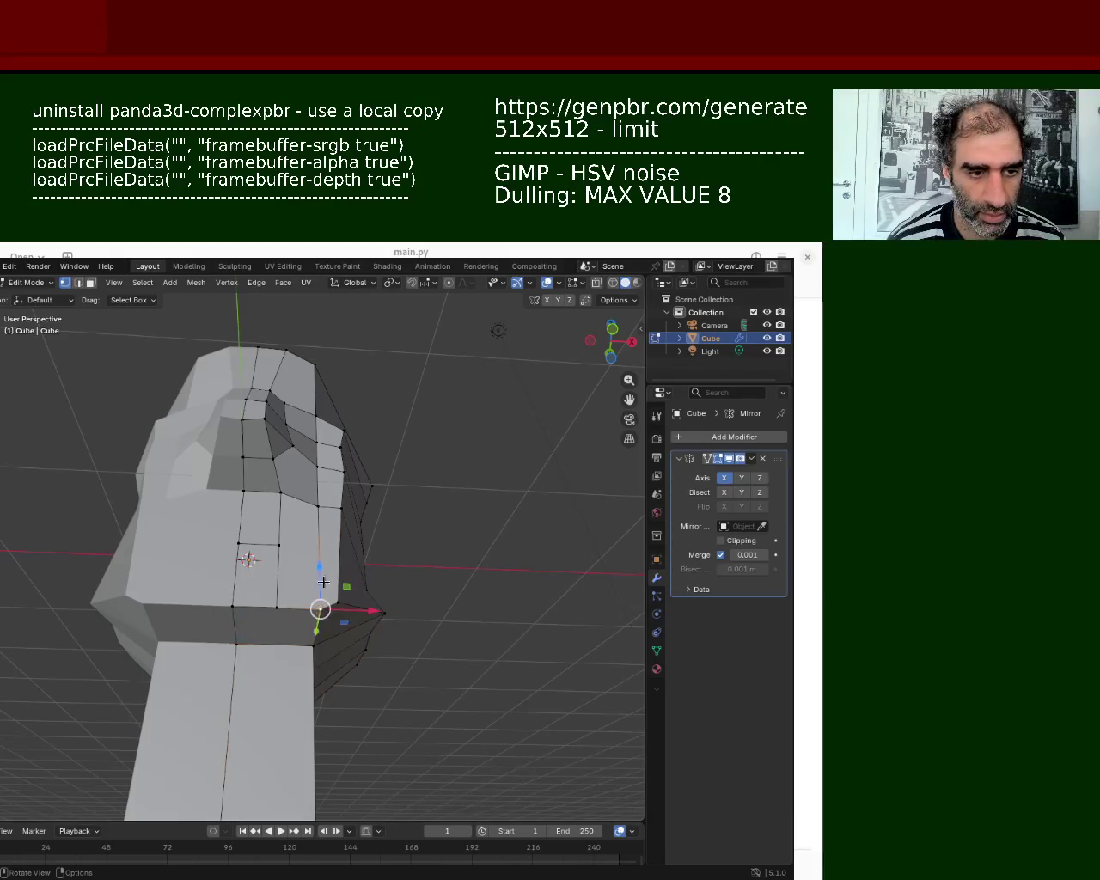
key("x")
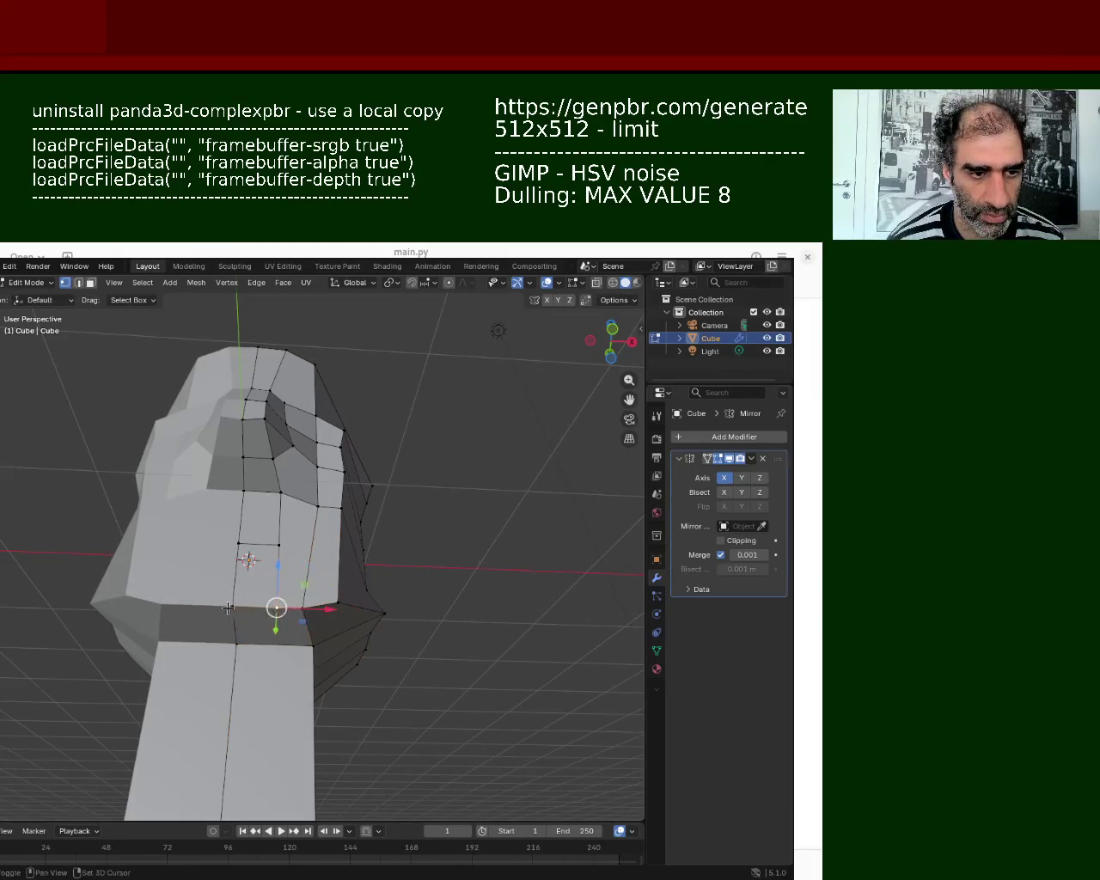
key("z")
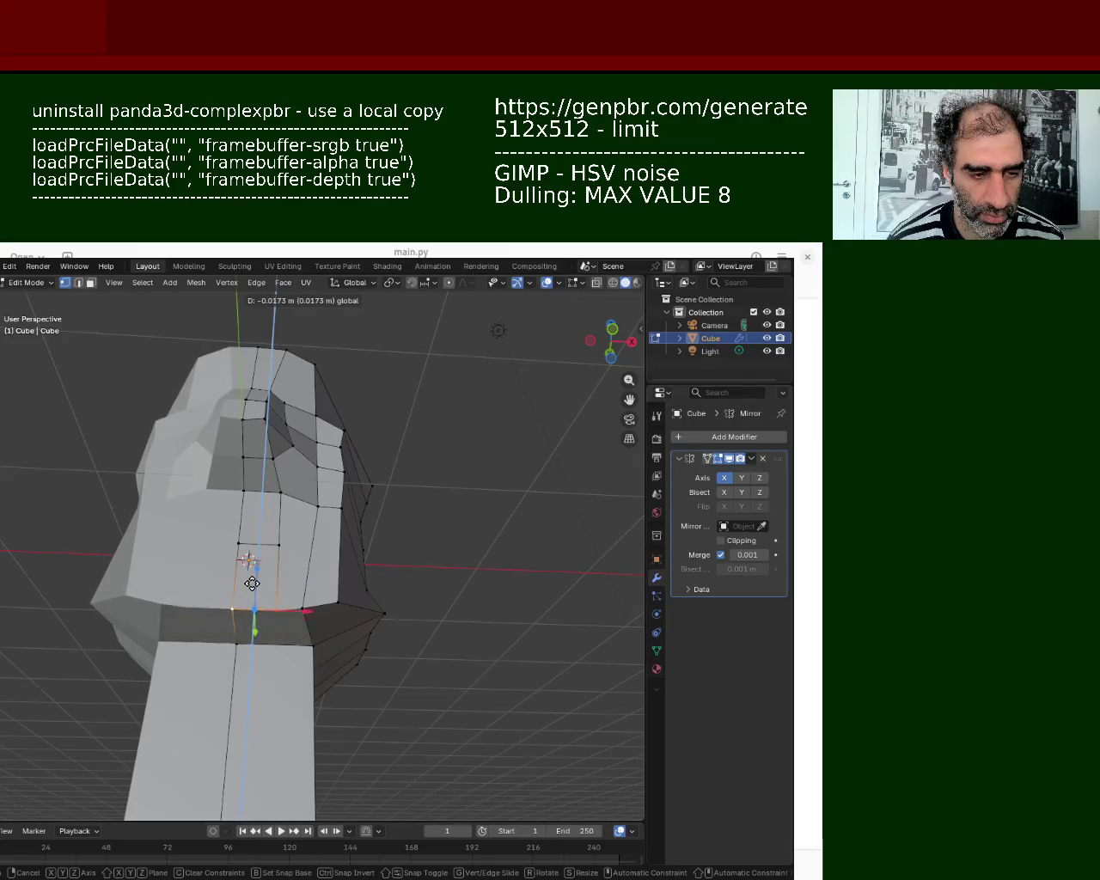
left_click(251, 583)
Step: View the jaw from a new angle and select another jaw-edge vertex
mouse_move(282, 580)
middle_mouse_down()
mouse_move(336, 563)
mouse_move(275, 648)
mouse_move(190, 599)
mouse_move(219, 597)
middle_mouse_up()
mouse_move(280, 604)
middle_mouse_down()
mouse_move(295, 673)
mouse_move(333, 688)
middle_mouse_up()
key("g")
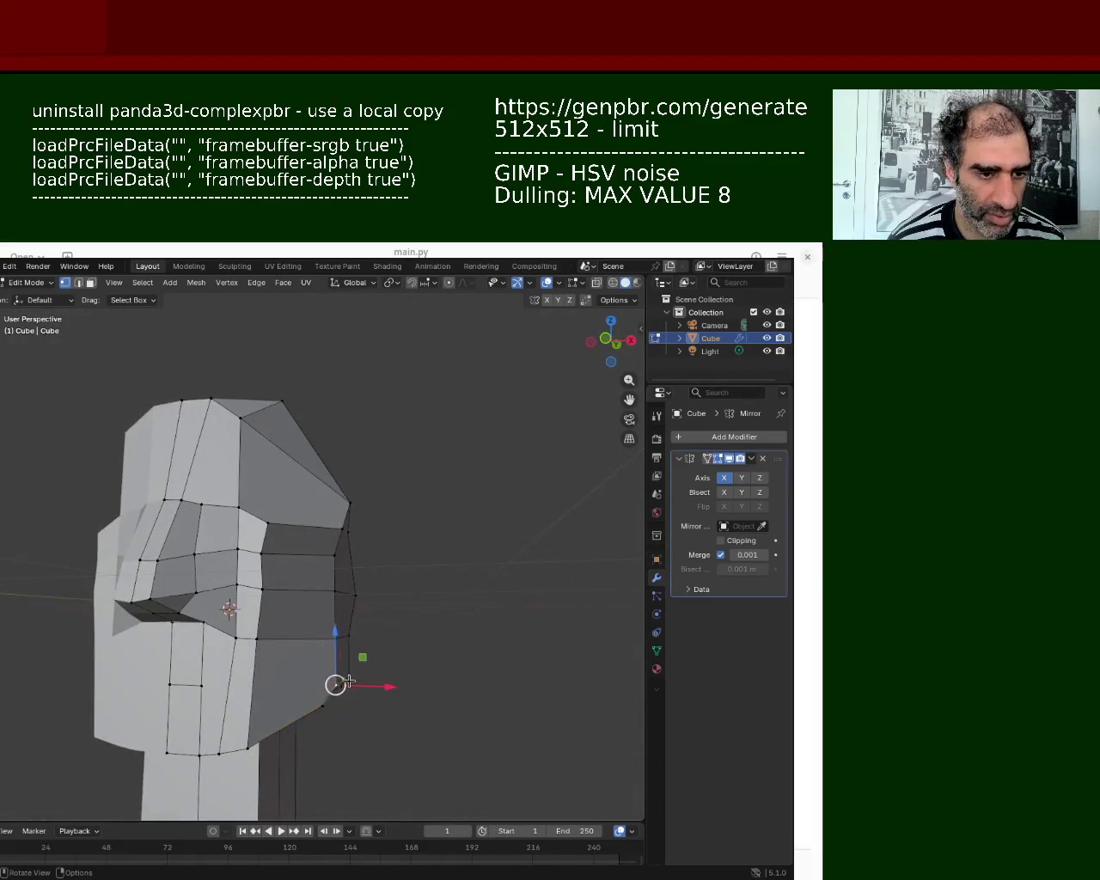
left_click(326, 697)
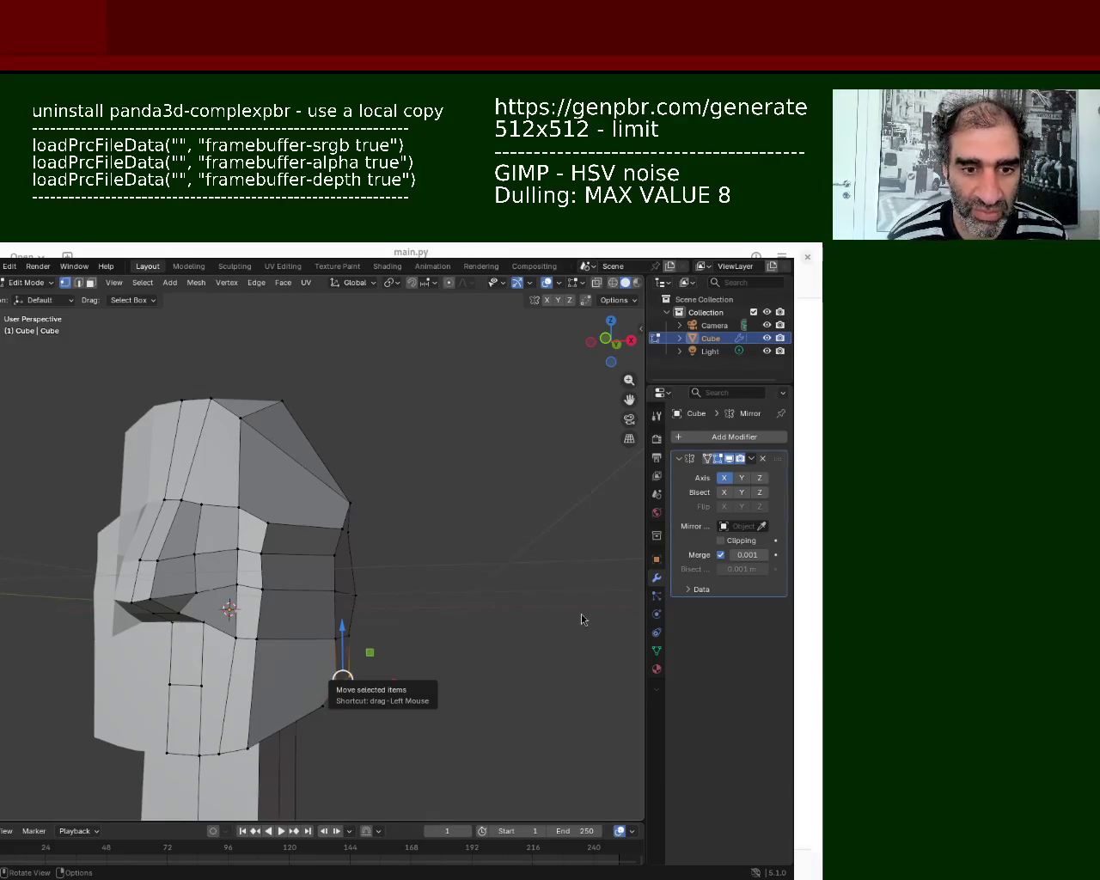
scroll(355, 569, "up", 4)
Step: Select edges on the head and cancel the edge operations menu without changes
scroll(356, 569, "up", 2)
middle_click_drag(355, 569, 447, 607)
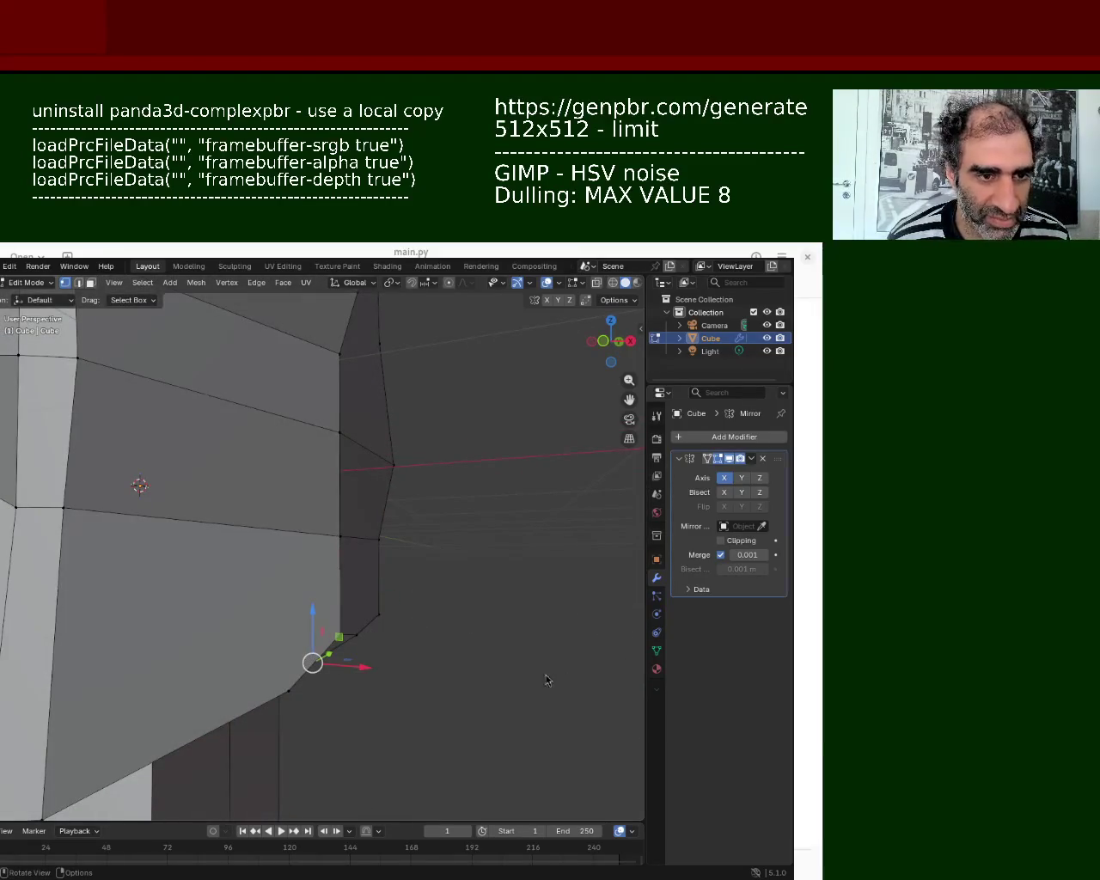
mouse_move(241, 685)
middle_mouse_down()
mouse_move(214, 579)
mouse_move(267, 563)
middle_mouse_up()
scroll(232, 567, "down", 3)
left_click(189, 447)
left_click(283, 413, "shift")
key("ctrl+e")
key("Escape")
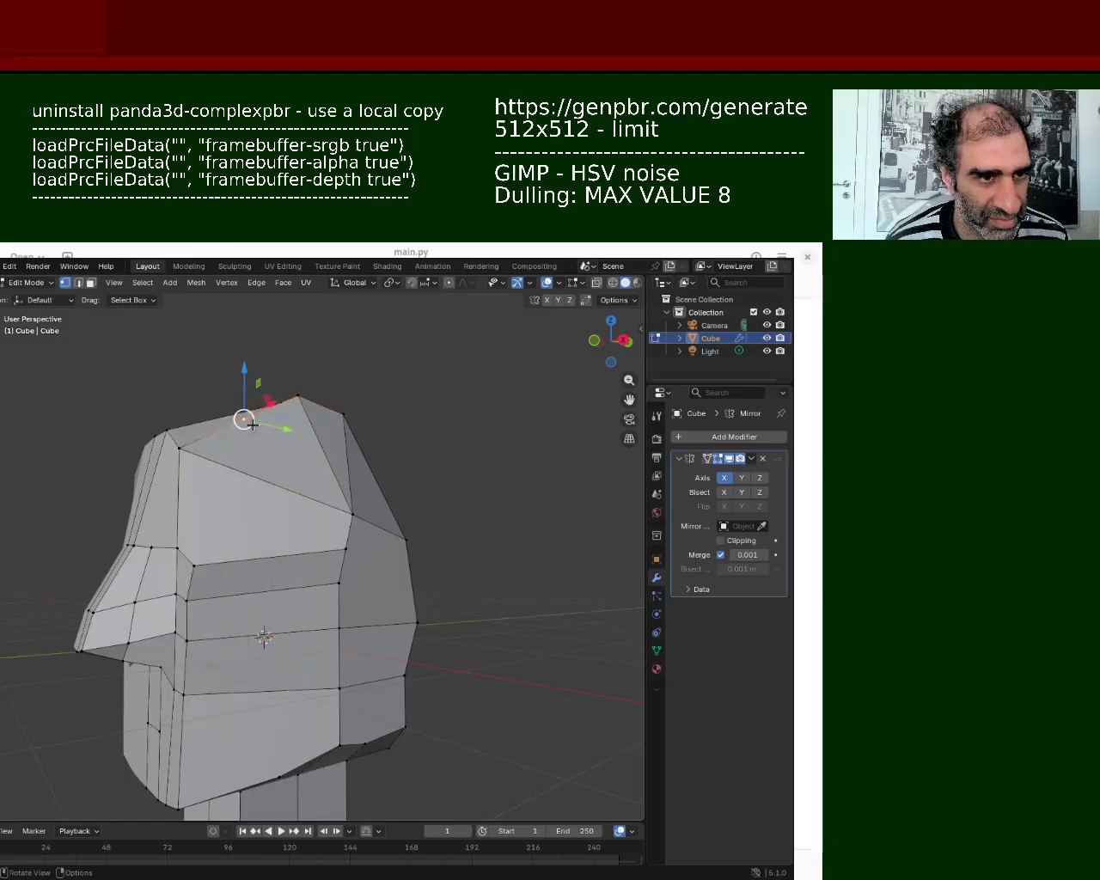
Step: Select a vertical edge loop on the skull and apply an edge operation from the context menu
left_click(278, 764, "alt")
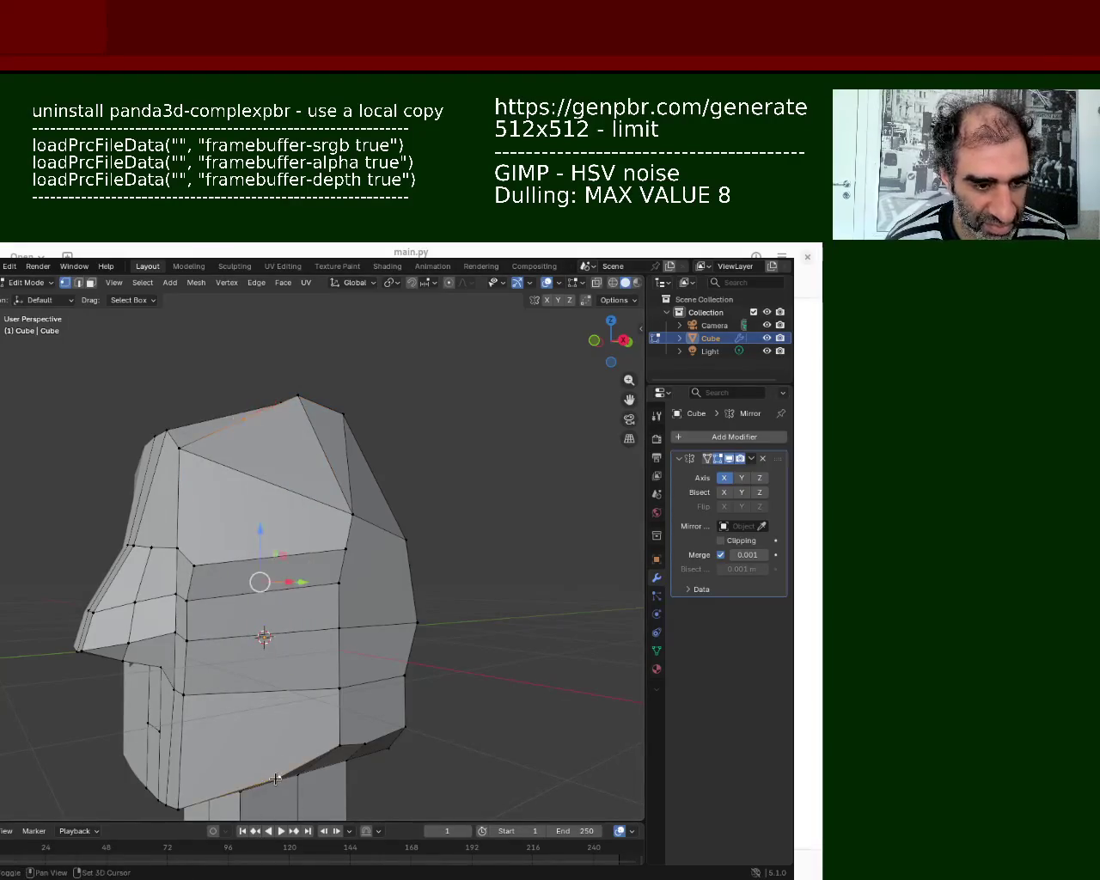
mouse_move(278, 764)
middle_mouse_down()
mouse_move(258, 613)
mouse_move(288, 569)
mouse_move(450, 513)
mouse_move(263, 499)
middle_mouse_up()
left_click(272, 592)
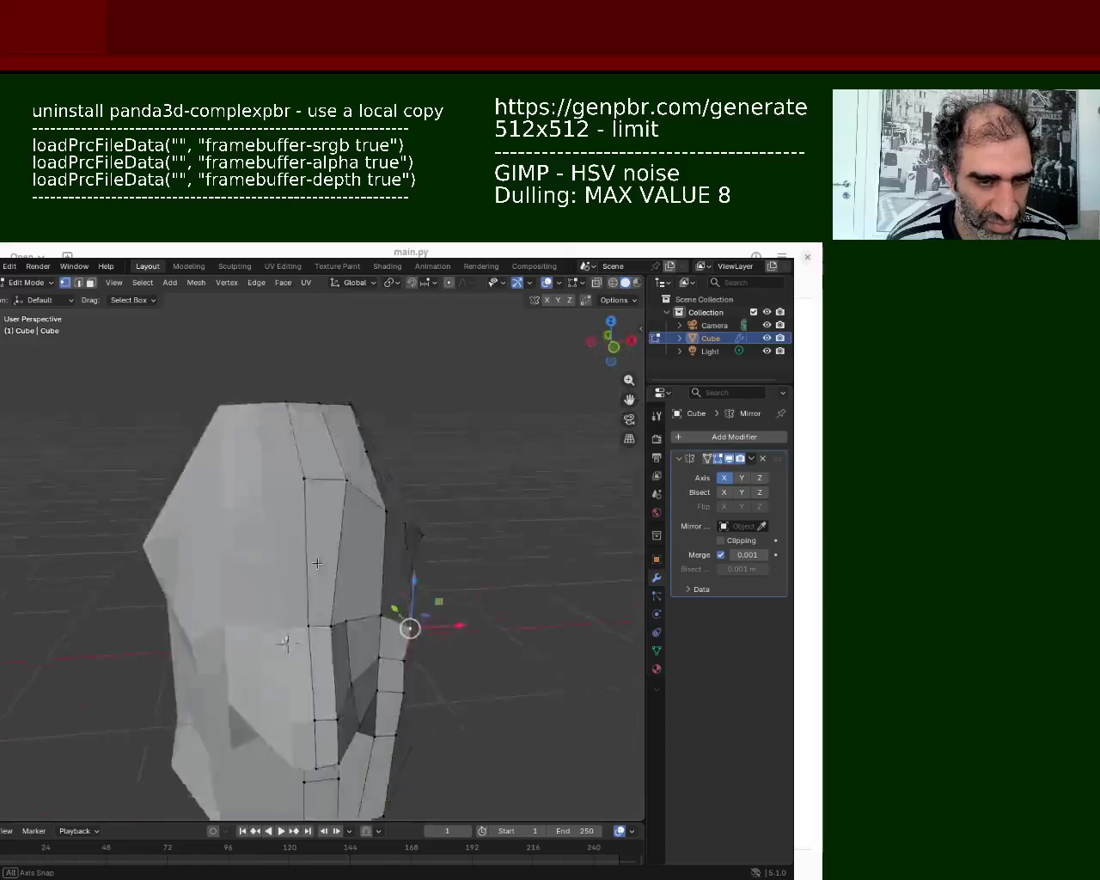
left_click(217, 613, "alt")
right_click(218, 612)
left_click(196, 583)
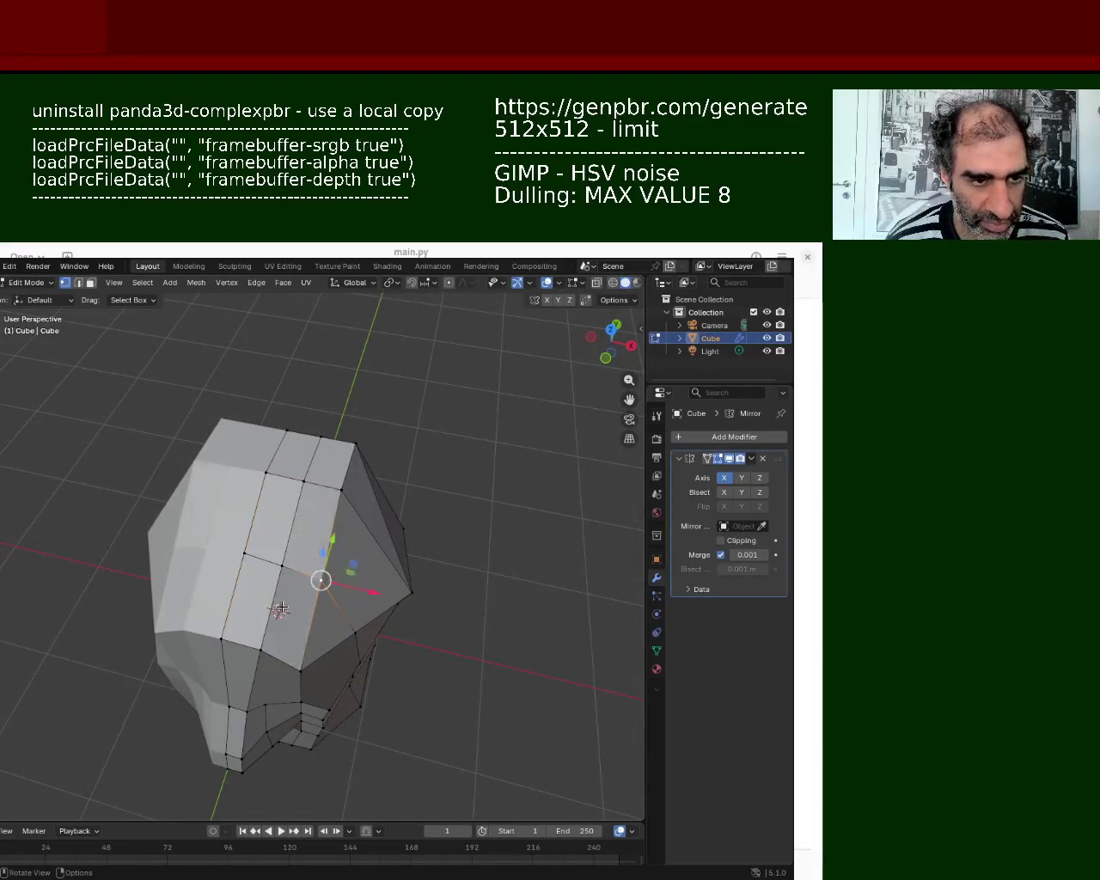
Step: Raise a skull vertex upward along Z to round the side of the head
middle_click_drag(328, 581, 331, 618)
left_click(336, 610)
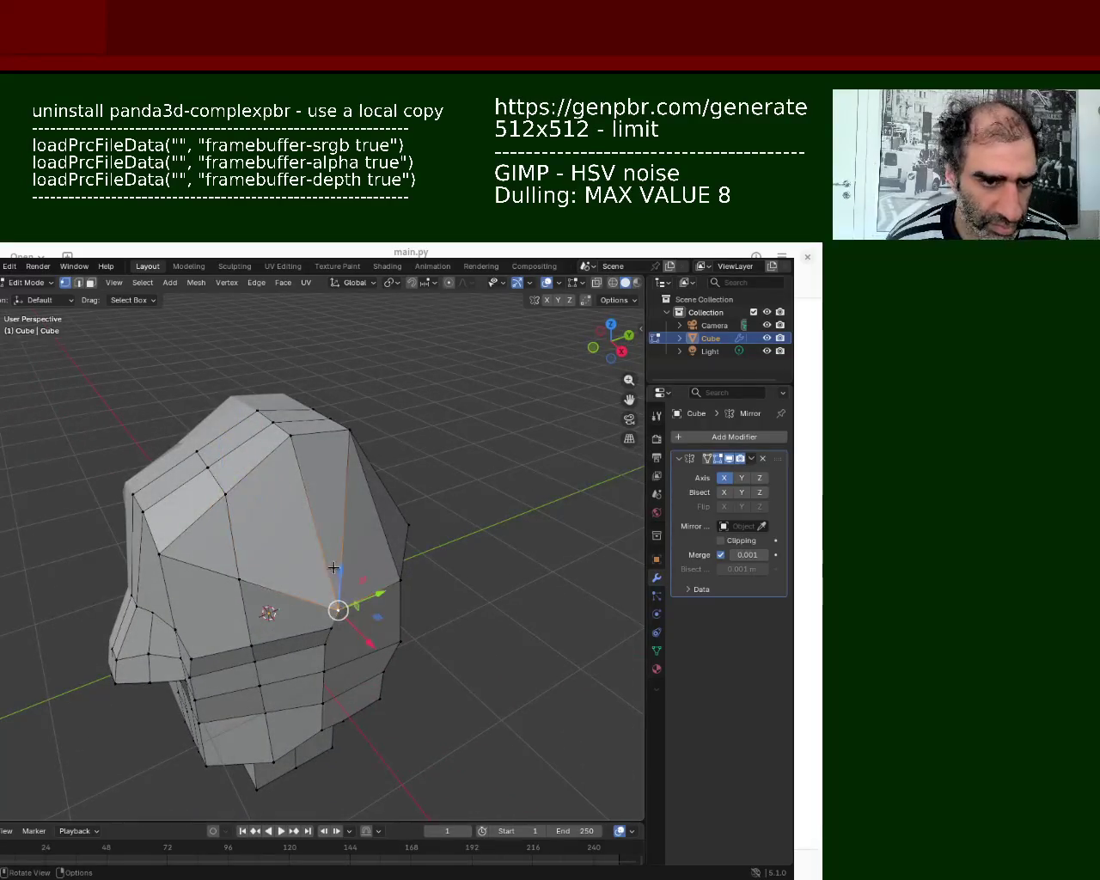
left_click_drag(339, 563, 338, 509)
left_click(338, 509)
middle_click_drag(338, 509, 359, 537)
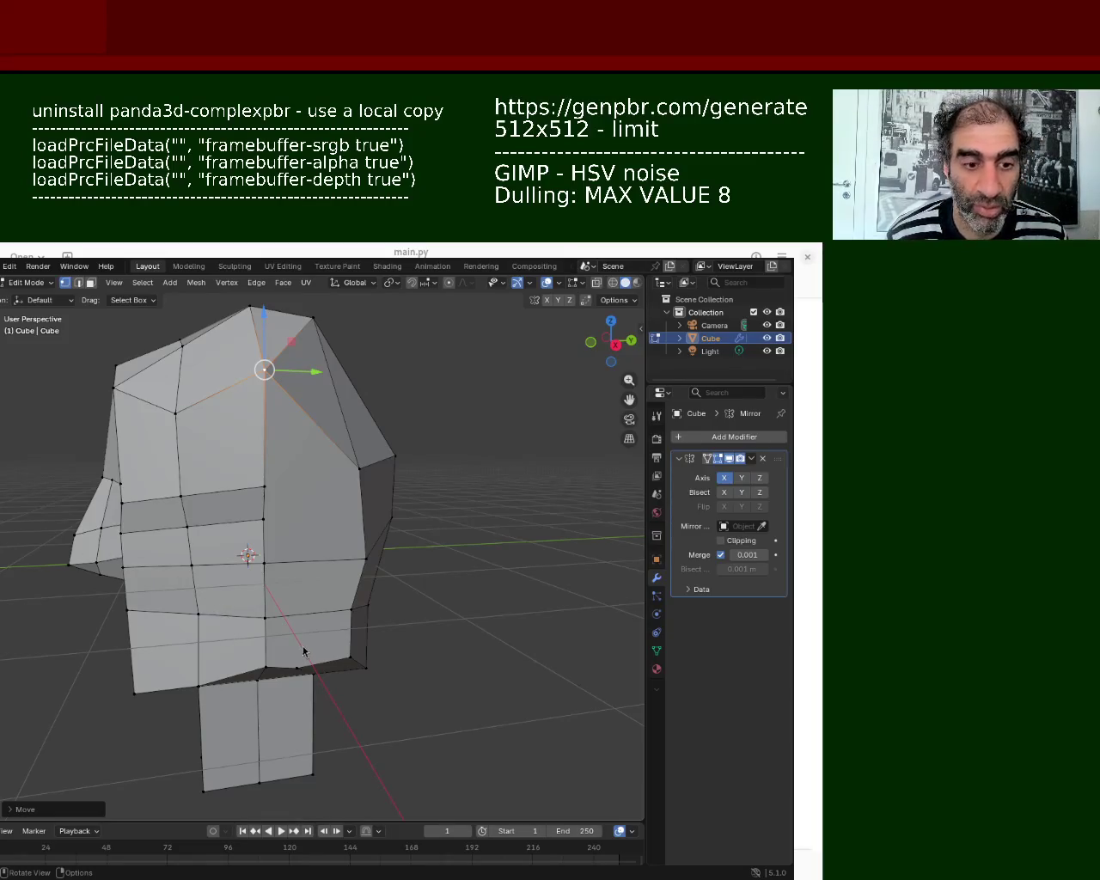
Step: Select vertical edges and vertices along the head's right side
left_click(340, 550)
left_click(366, 559)
left_click(360, 469, "shift")
key("ctrl+e")
key("Escape")
left_click(256, 518, "shift")
left_click(273, 487)
left_click(359, 468, "shift")
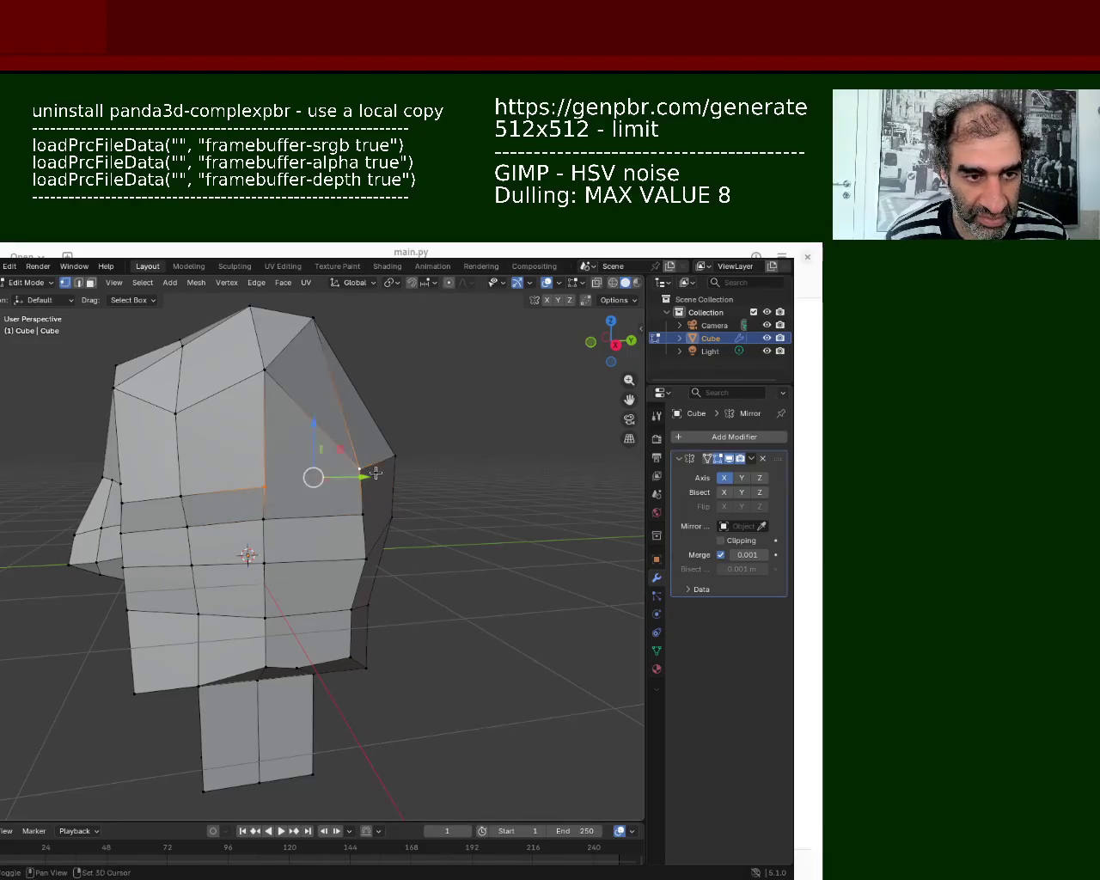
left_click(359, 468)
mouse_move(363, 471)
middle_mouse_down()
mouse_move(272, 515)
mouse_move(352, 504)
mouse_move(474, 515)
mouse_move(278, 449)
mouse_move(382, 513)
mouse_move(415, 427)
middle_mouse_up()
Step: Box-select the faces across the top of the skull and move them along Z
mouse_move(416, 428)
left_mouse_down()
mouse_move(287, 492)
mouse_move(314, 484)
left_mouse_up()
key("g")
key("z")
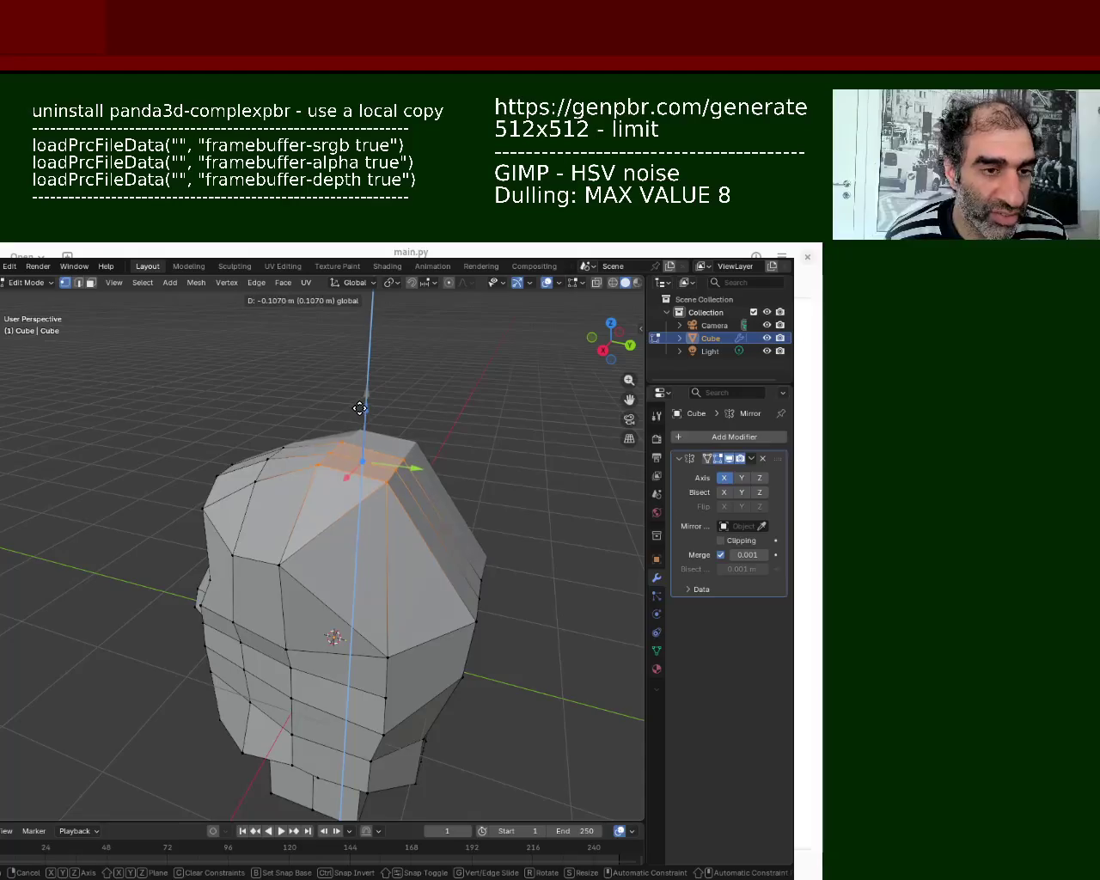
left_click(362, 407)
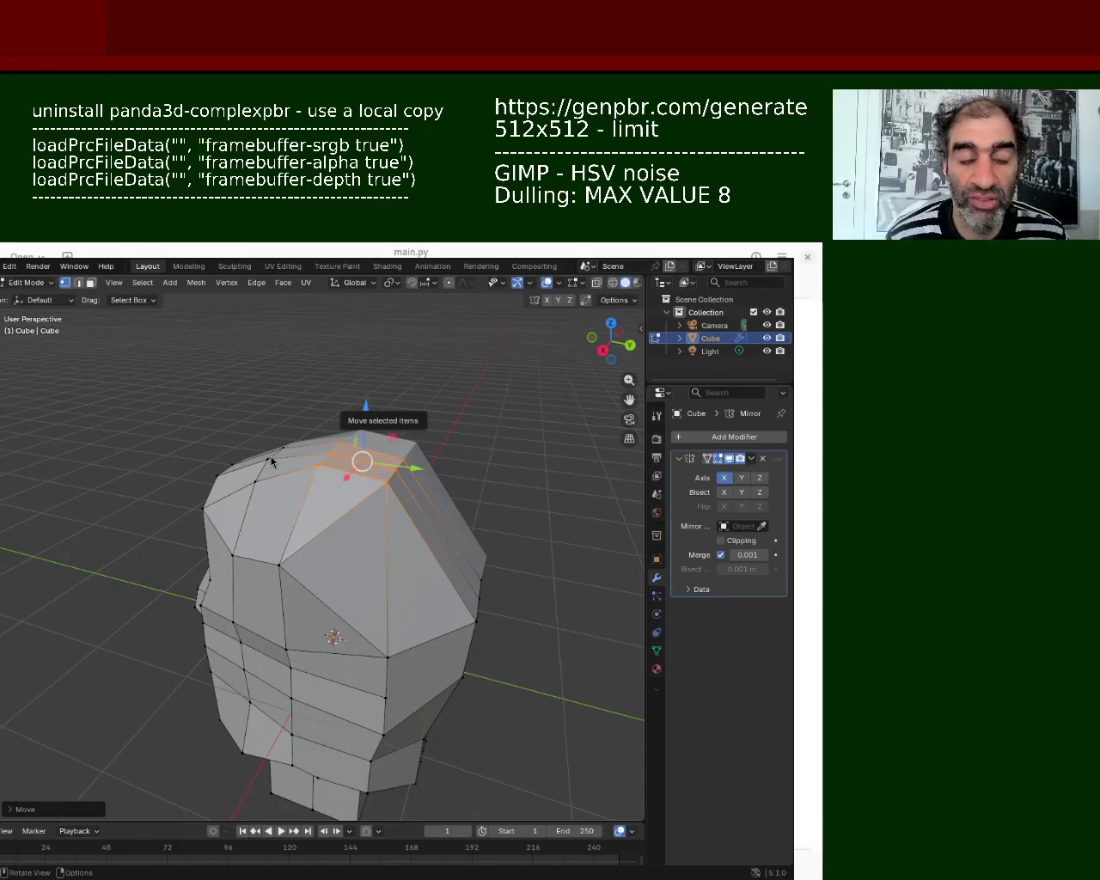
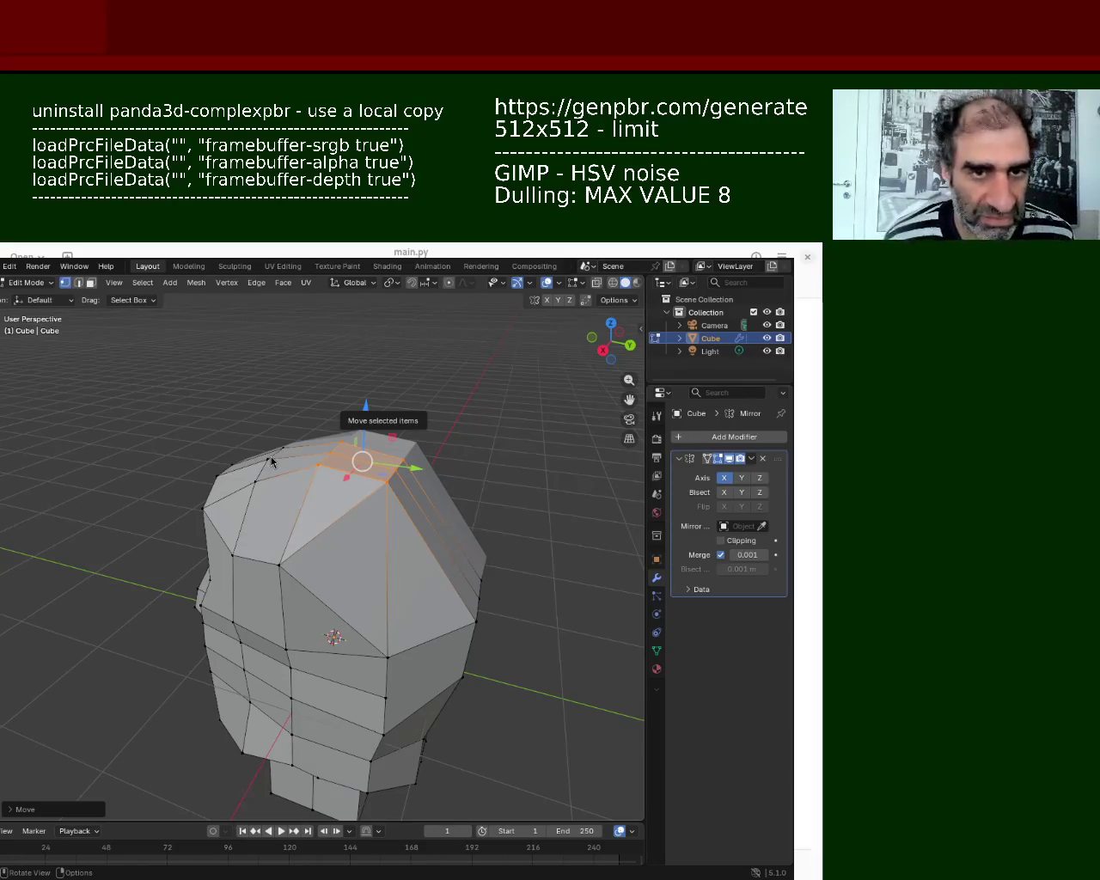
Step: Slide the vertices along the head's side edge inward along the Y axis
middle_click_drag(490, 640, 397, 550)
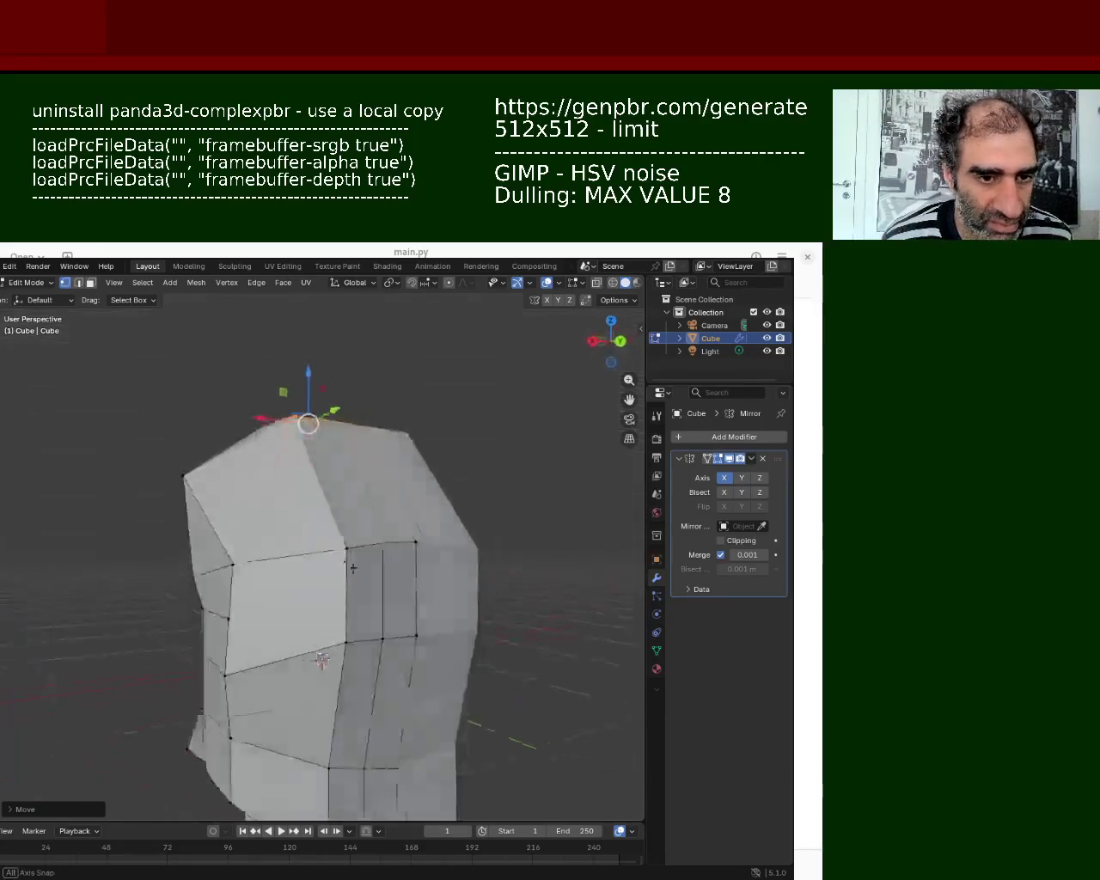
left_click_drag(397, 551, 294, 601)
key("g")
key("z")
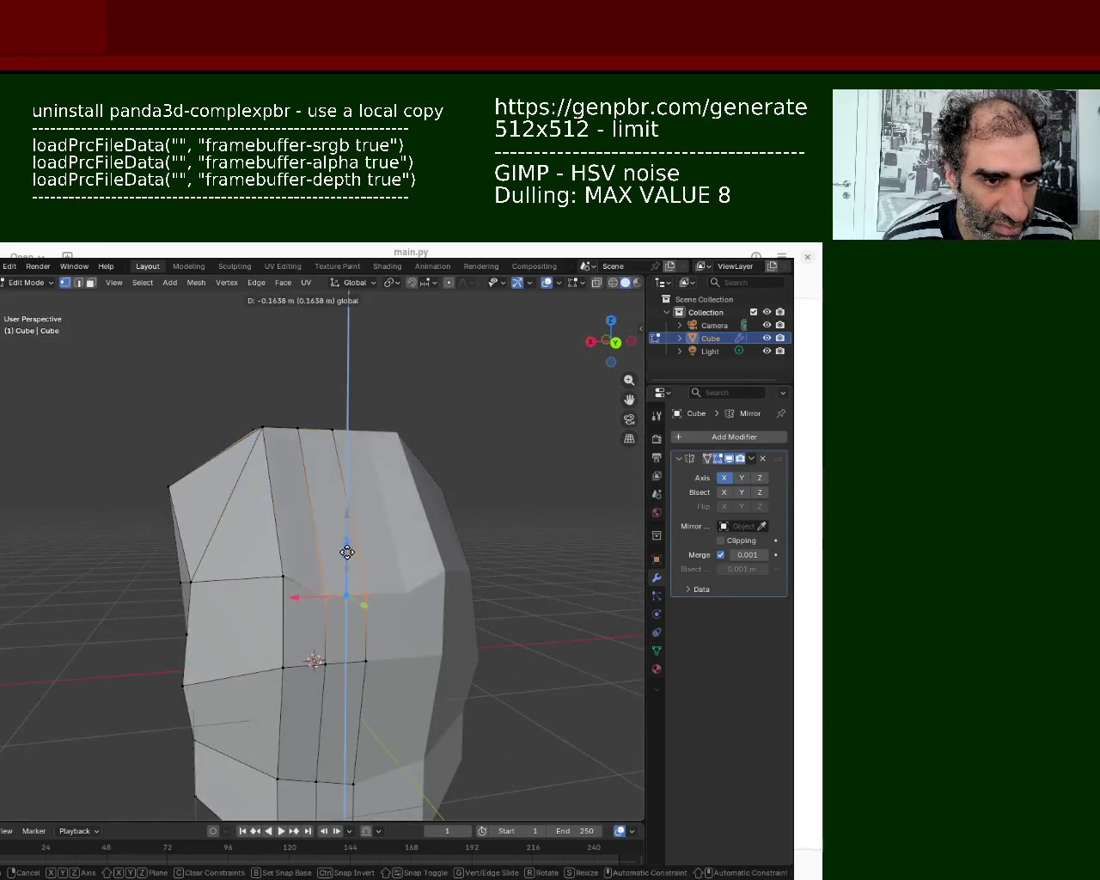
key("Escape")
middle_click_drag(324, 548, 387, 550)
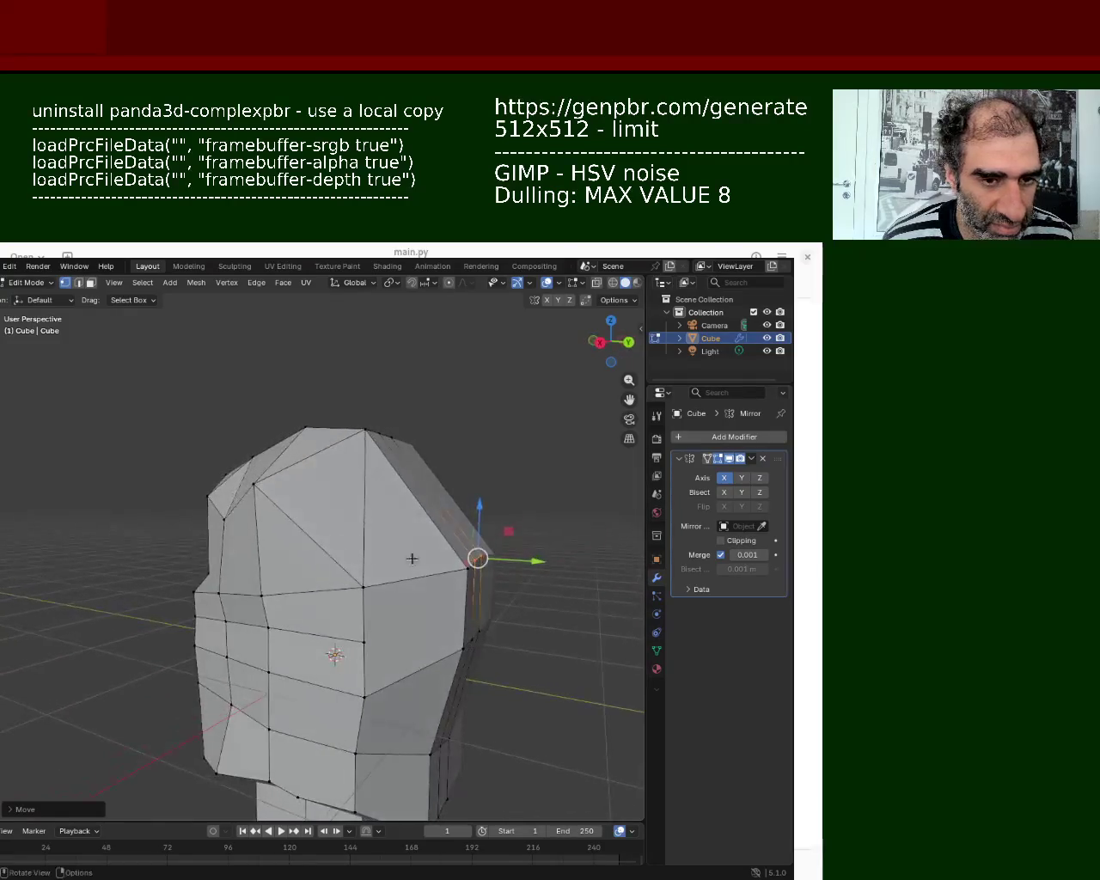
key("alt+a")
key("b")
left_click_drag(471, 569, 477, 572)
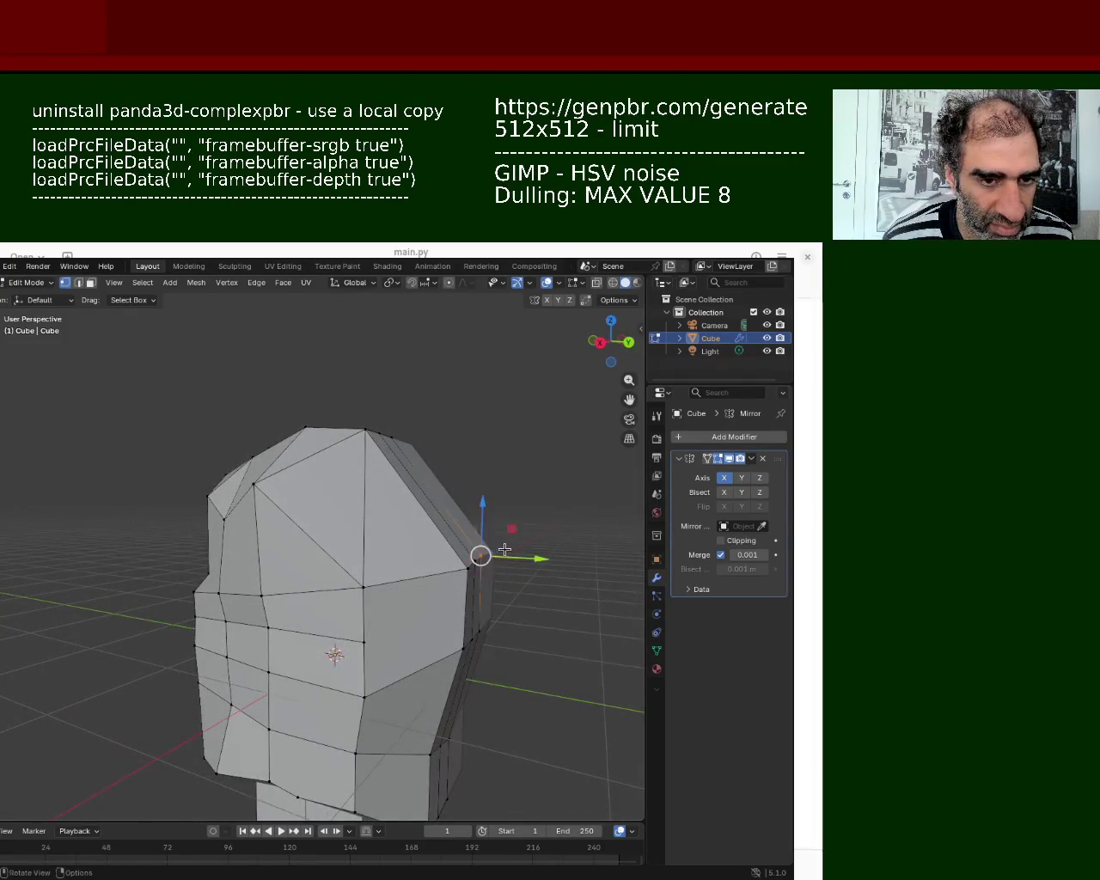
key("g")
key("y")
left_click(536, 572)
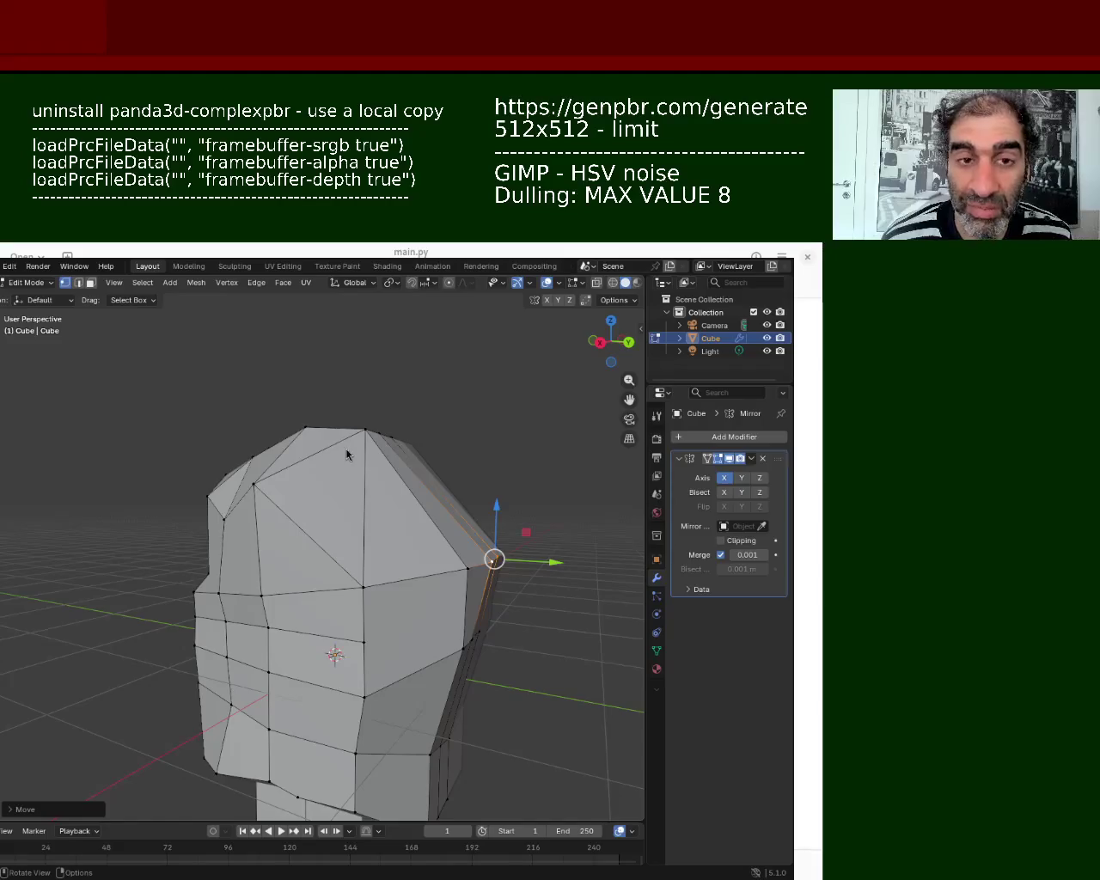
mouse_move(542, 562)
left_mouse_down()
mouse_move(514, 581)
mouse_move(524, 571)
mouse_move(454, 574)
left_mouse_up()
Step: Raise the vertices around the neck along the Z axis
mouse_move(453, 574)
middle_mouse_down()
mouse_move(456, 594)
mouse_move(358, 674)
middle_mouse_up()
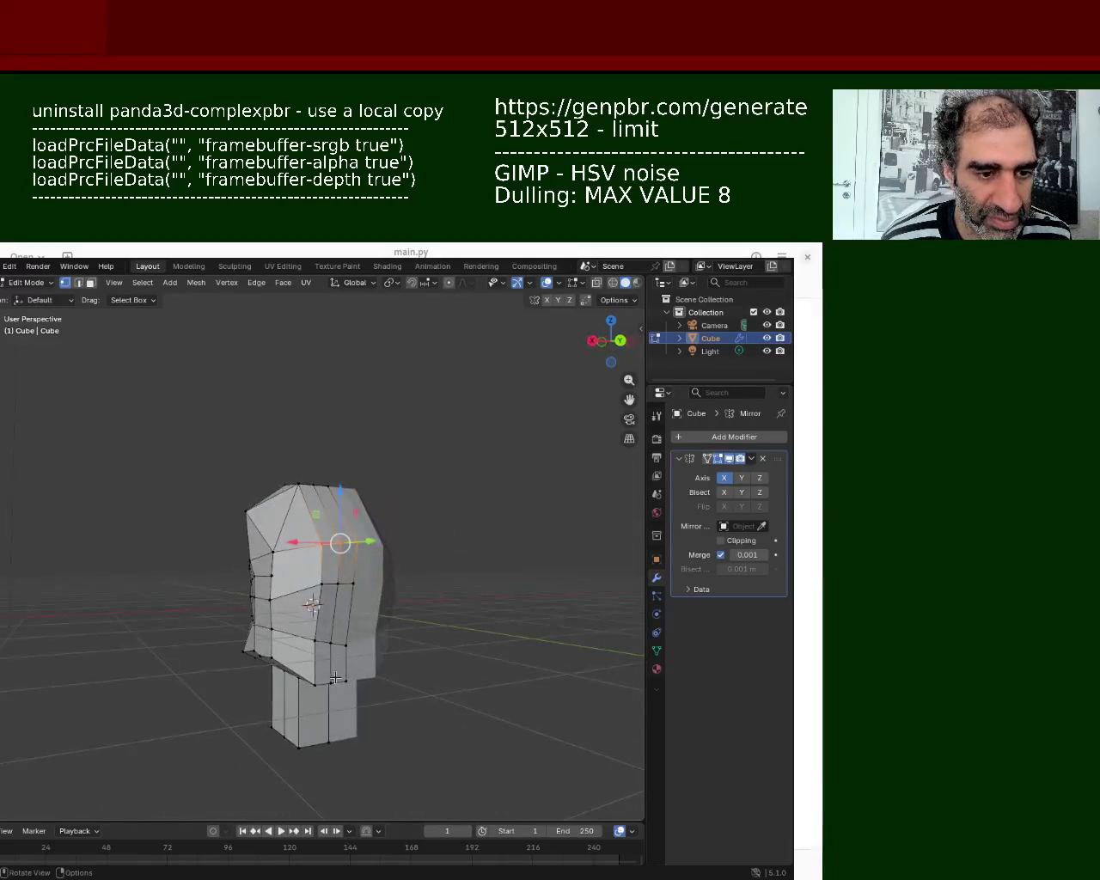
left_click_drag(357, 674, 308, 693)
key("g")
key("z")
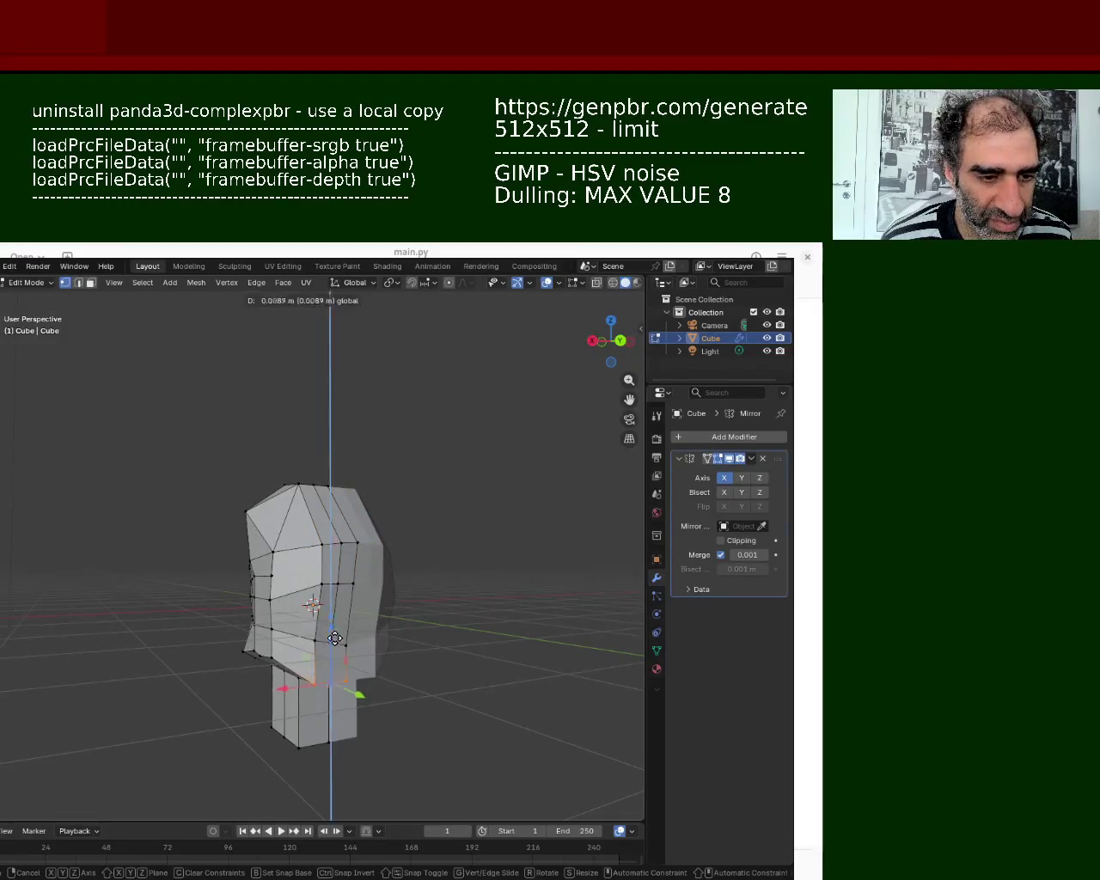
left_click(382, 610)
Step: Shift a single head vertex along X, then lower it along Z
mouse_move(383, 610)
middle_mouse_down()
mouse_move(281, 629)
mouse_move(344, 662)
middle_mouse_up()
scroll(336, 624, "up", 2)
scroll(327, 627, "up", 2)
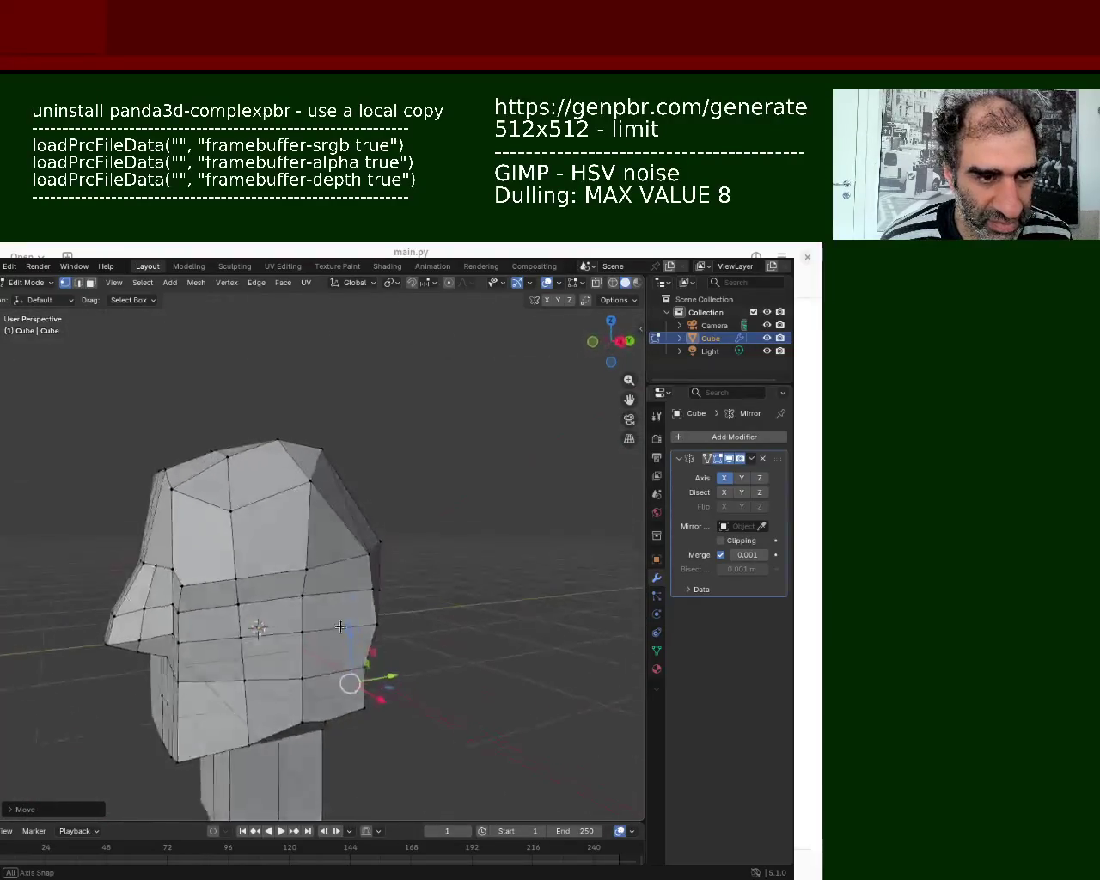
left_click(335, 504)
mouse_move(318, 557)
middle_mouse_down()
mouse_move(363, 651)
mouse_move(325, 544)
mouse_move(294, 511)
mouse_move(309, 473)
mouse_move(180, 535)
mouse_move(350, 647)
middle_mouse_up()
key("g")
key("x")
left_click(378, 617)
key("g")
key("z")
left_click(247, 499)
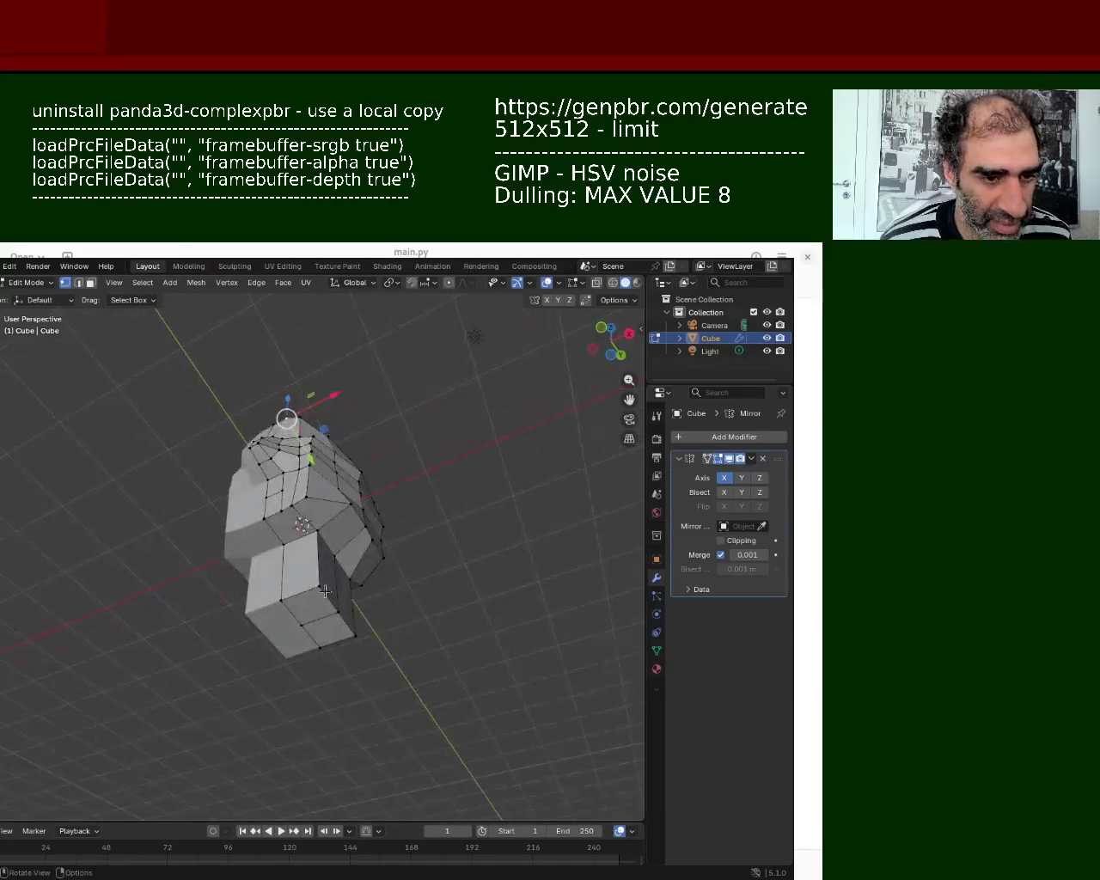
left_click(325, 630)
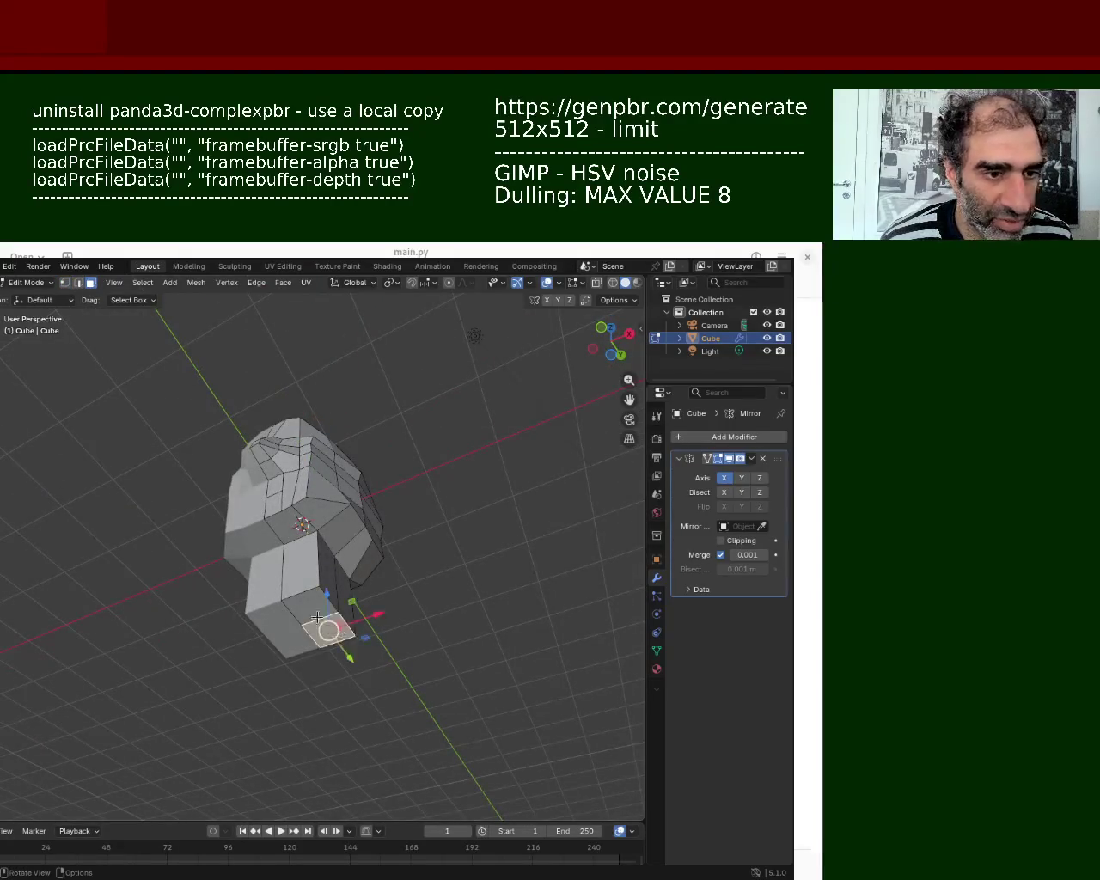
Step: Extrude the neck's bottom face downward to lengthen the neck
key("e")
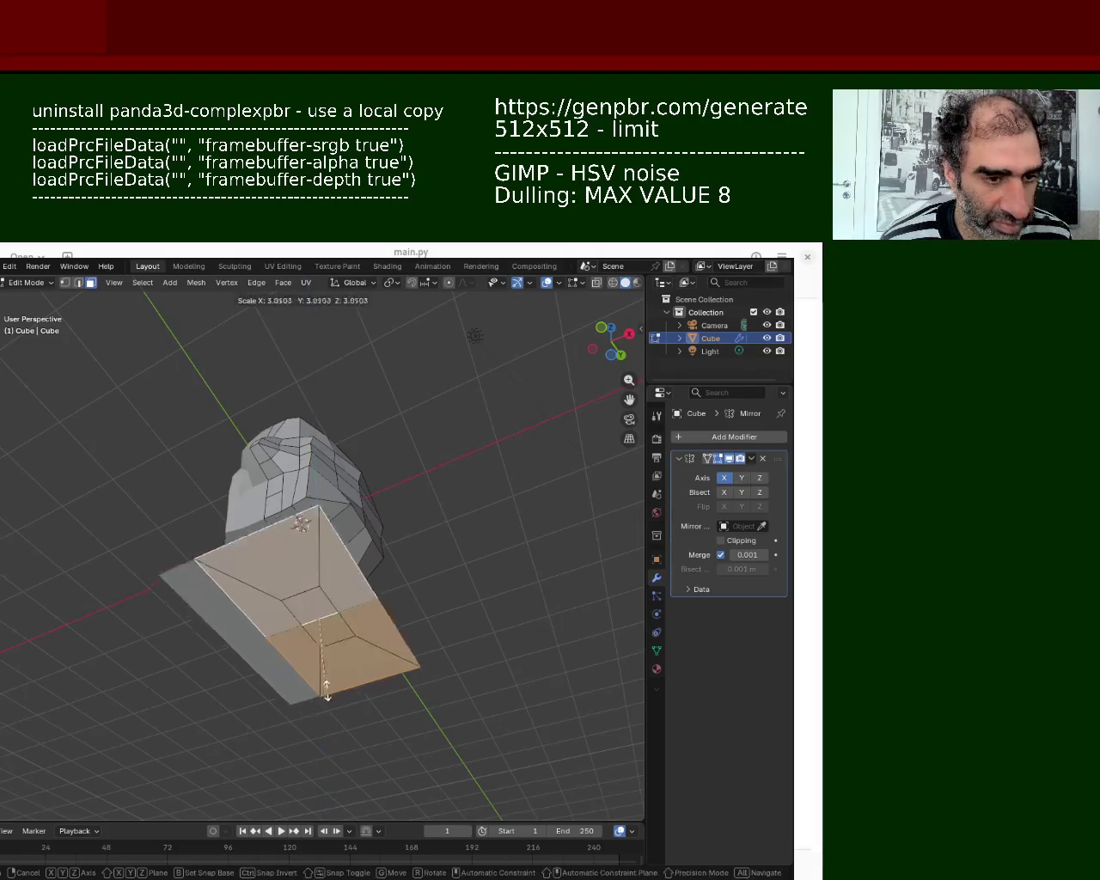
left_click(323, 654)
key("e")
left_click(333, 750)
mouse_move(334, 750)
middle_mouse_down()
mouse_move(352, 676)
mouse_move(314, 640)
middle_mouse_up()
Step: Extrude the two lower neck faces outward, then extend the block's front face slightly further
left_click(314, 641)
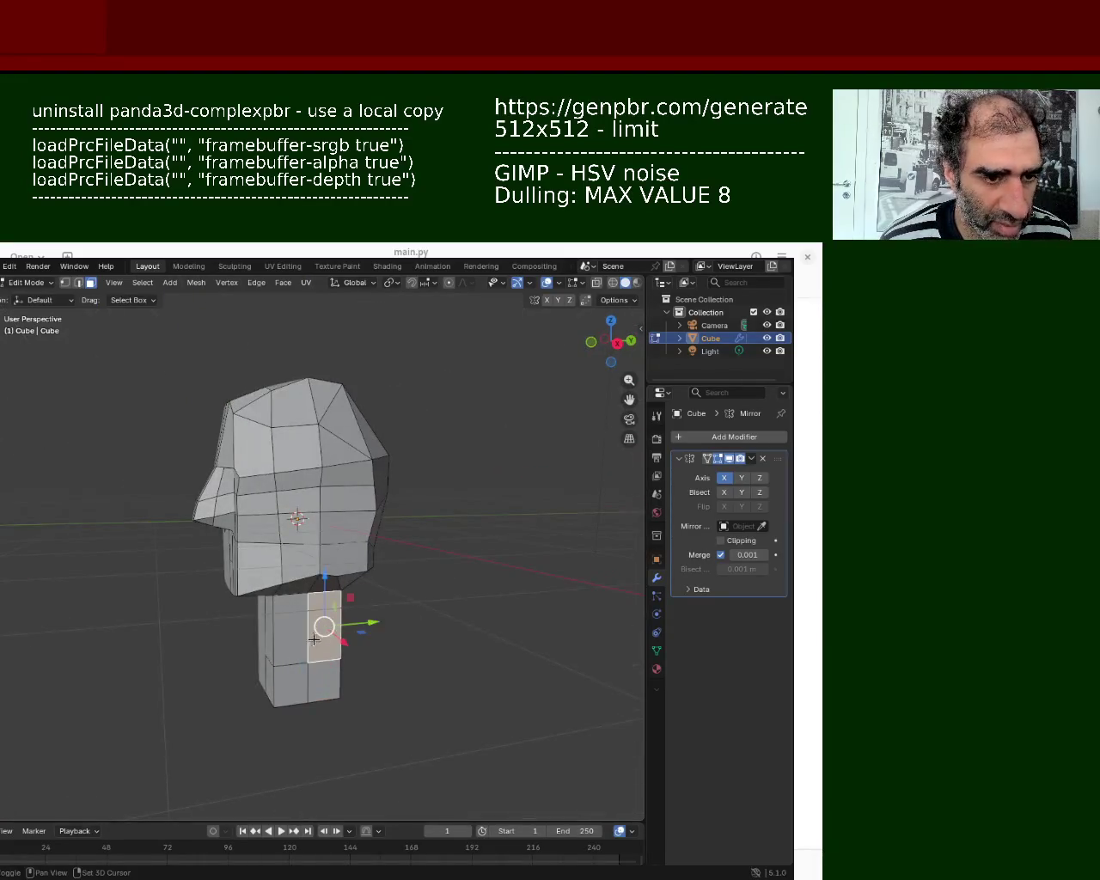
left_click(313, 688)
left_click(293, 692, "shift")
key("e")
left_click(361, 771)
mouse_move(360, 771)
middle_mouse_down()
mouse_move(398, 693)
mouse_move(257, 737)
mouse_move(283, 697)
middle_mouse_up()
left_click(334, 698)
key("e")
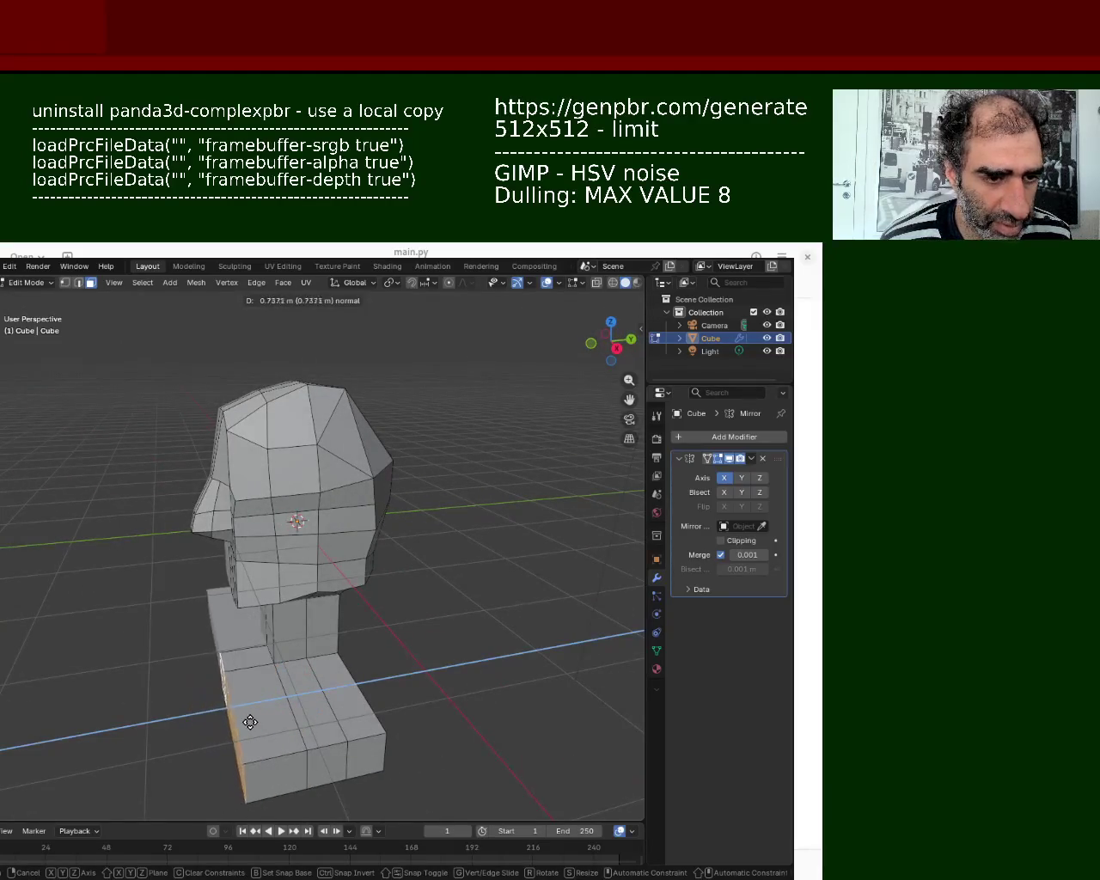
left_click(269, 723)
Step: Extrude the joint face and long front base face to widen the shoulder slab
middle_click_drag(374, 663, 287, 657)
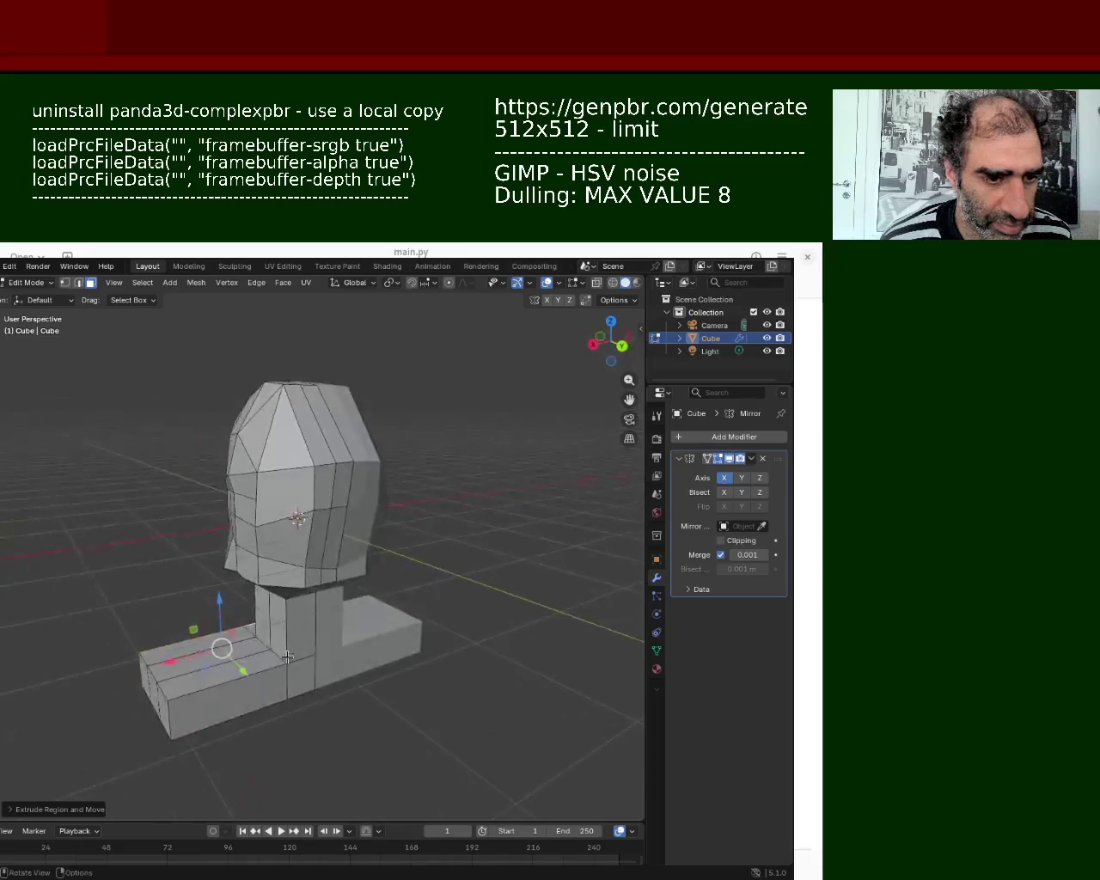
left_click(298, 680)
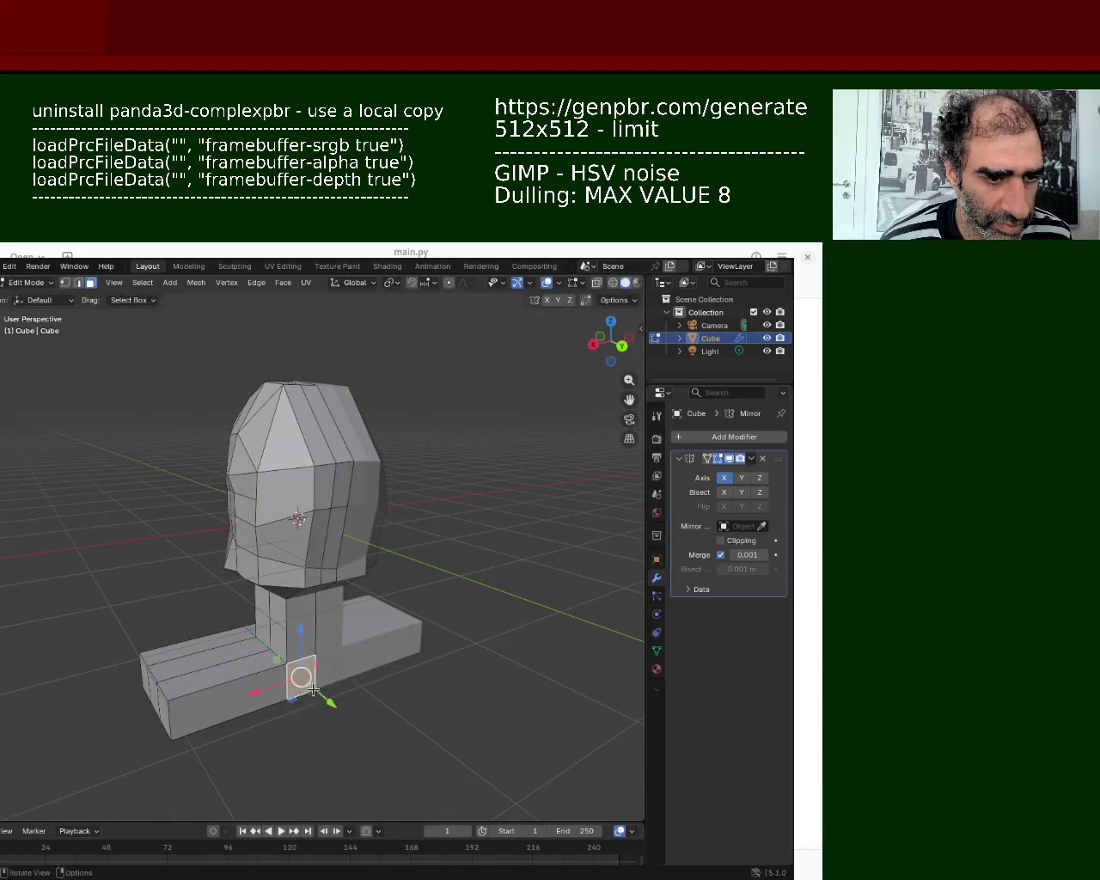
left_click(271, 692, "shift")
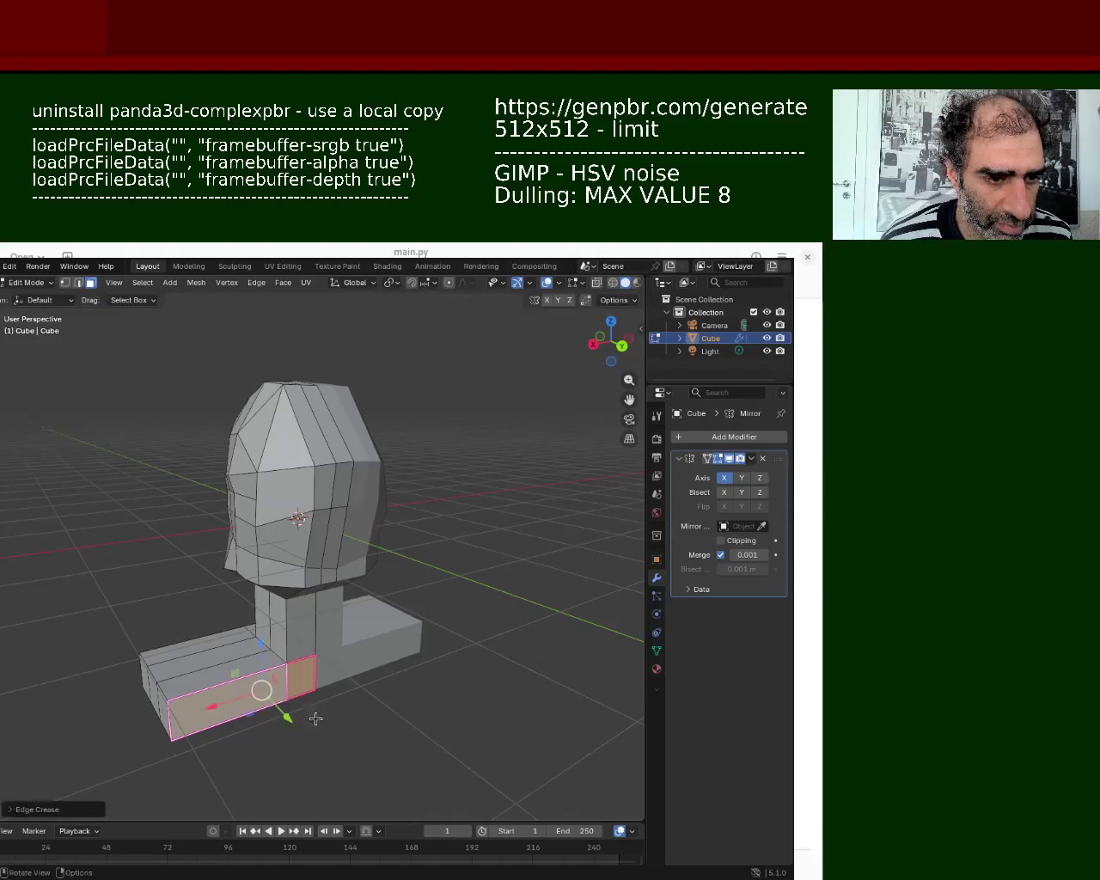
key("e")
left_click(373, 753)
mouse_move(331, 721)
middle_mouse_down()
mouse_move(443, 650)
mouse_move(467, 747)
mouse_move(558, 594)
mouse_move(488, 644)
mouse_move(430, 731)
mouse_move(427, 757)
mouse_move(455, 748)
mouse_move(387, 726)
mouse_move(289, 475)
middle_mouse_up()
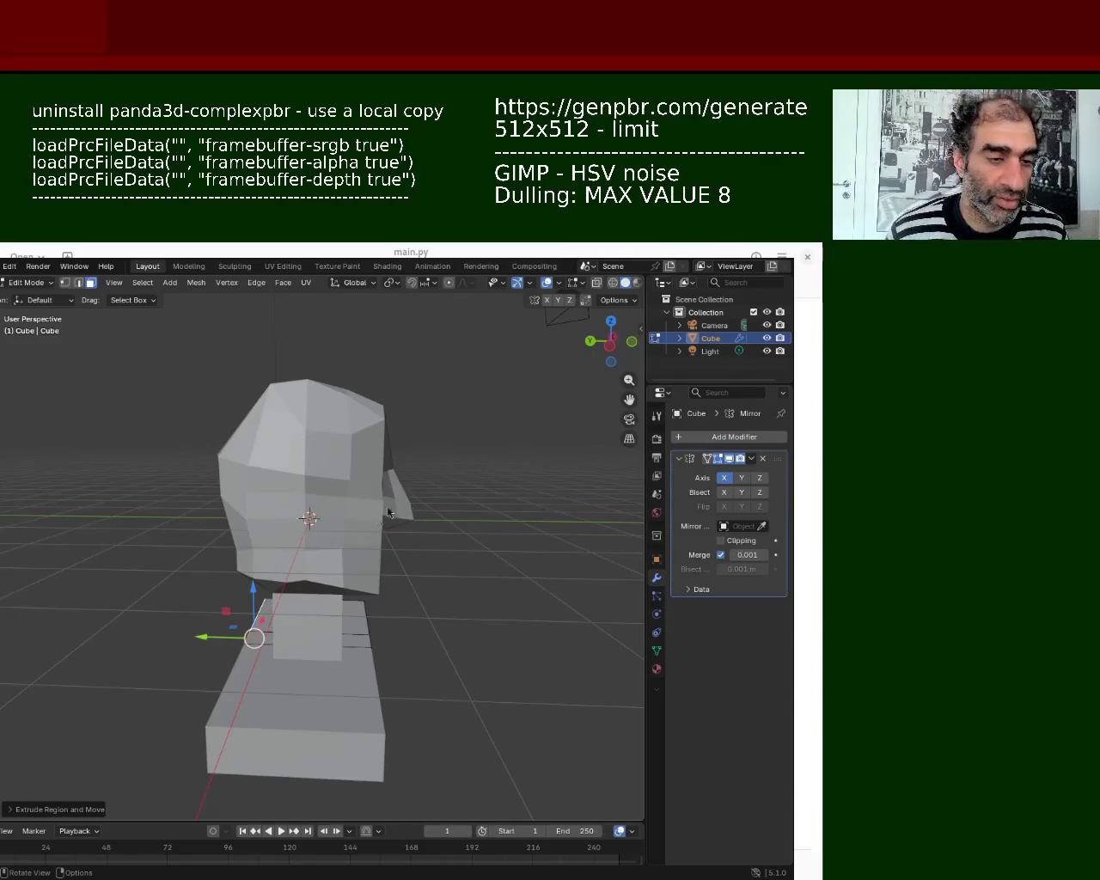
middle_click_drag(344, 645, 444, 563)
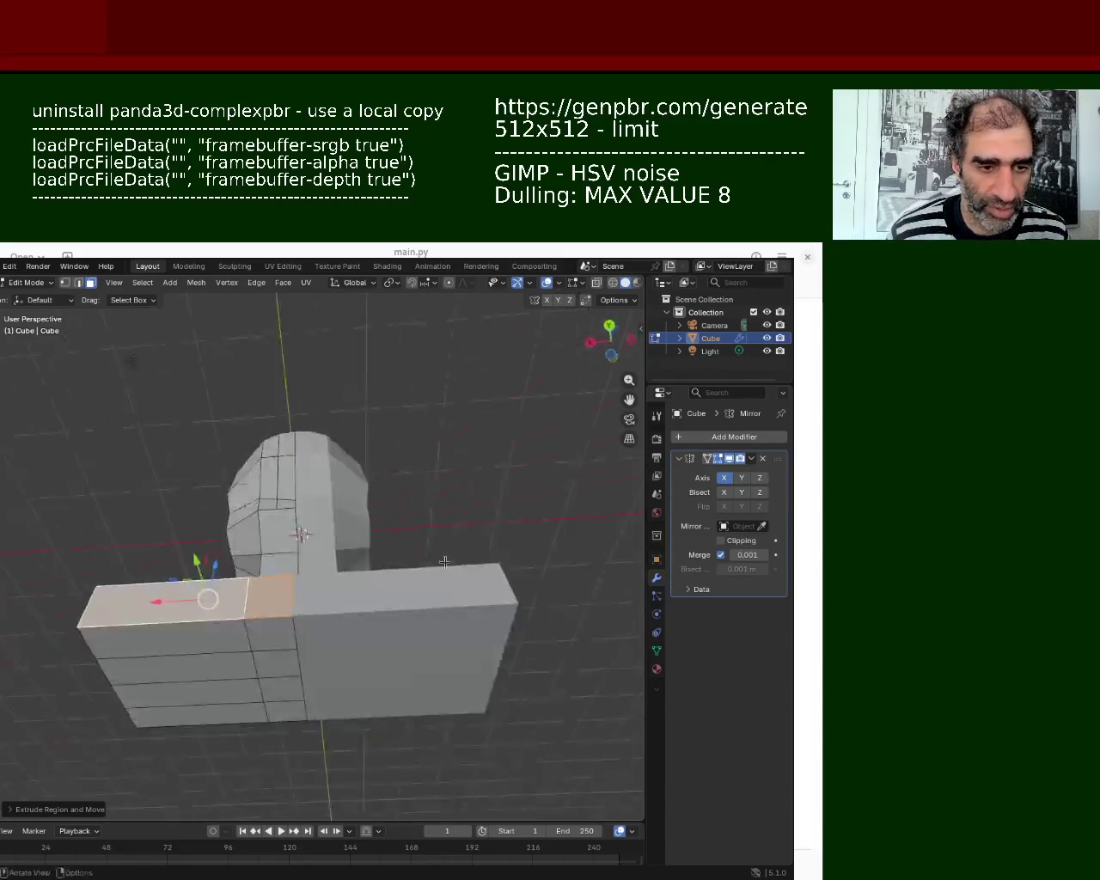
Step: Move the chin vertex under the jaw down and left toward the neck
left_click(291, 636)
left_click(286, 679, "shift")
middle_click_drag(286, 679, 439, 562)
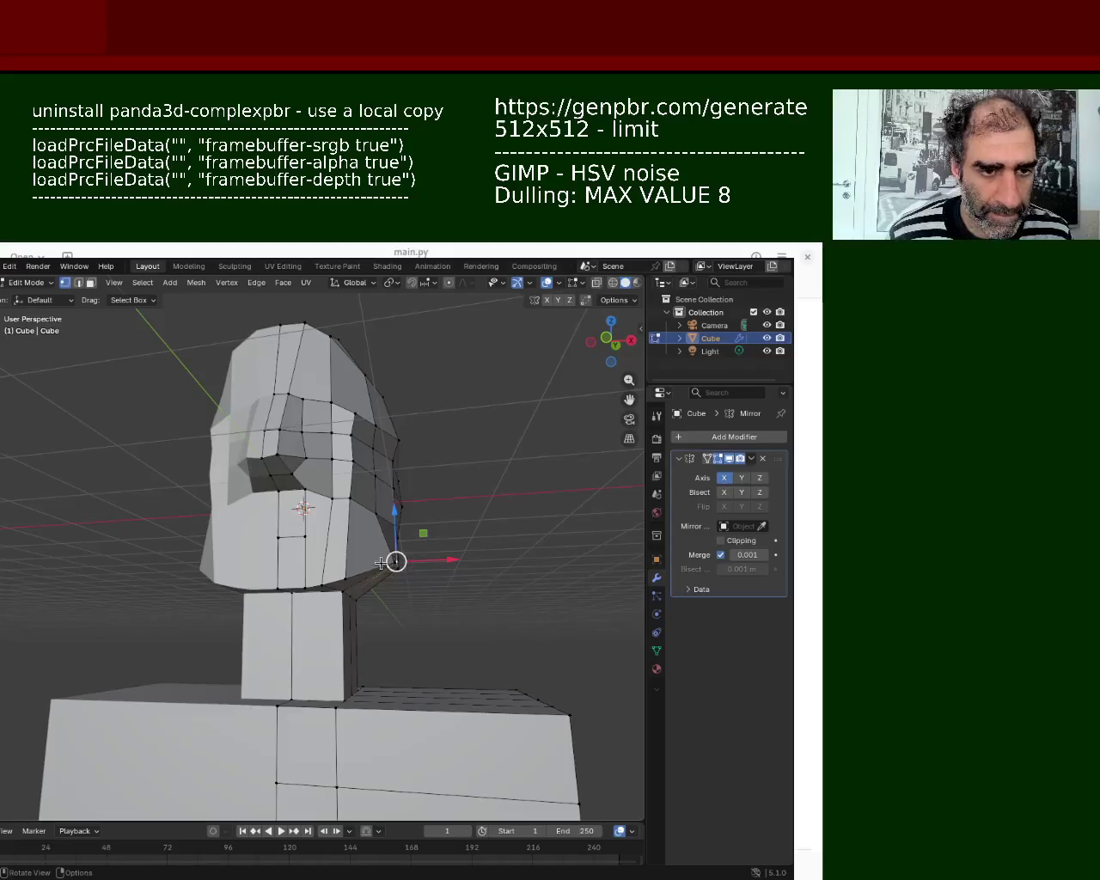
middle_click_drag(317, 576, 281, 617)
left_click_drag(419, 622, 342, 632)
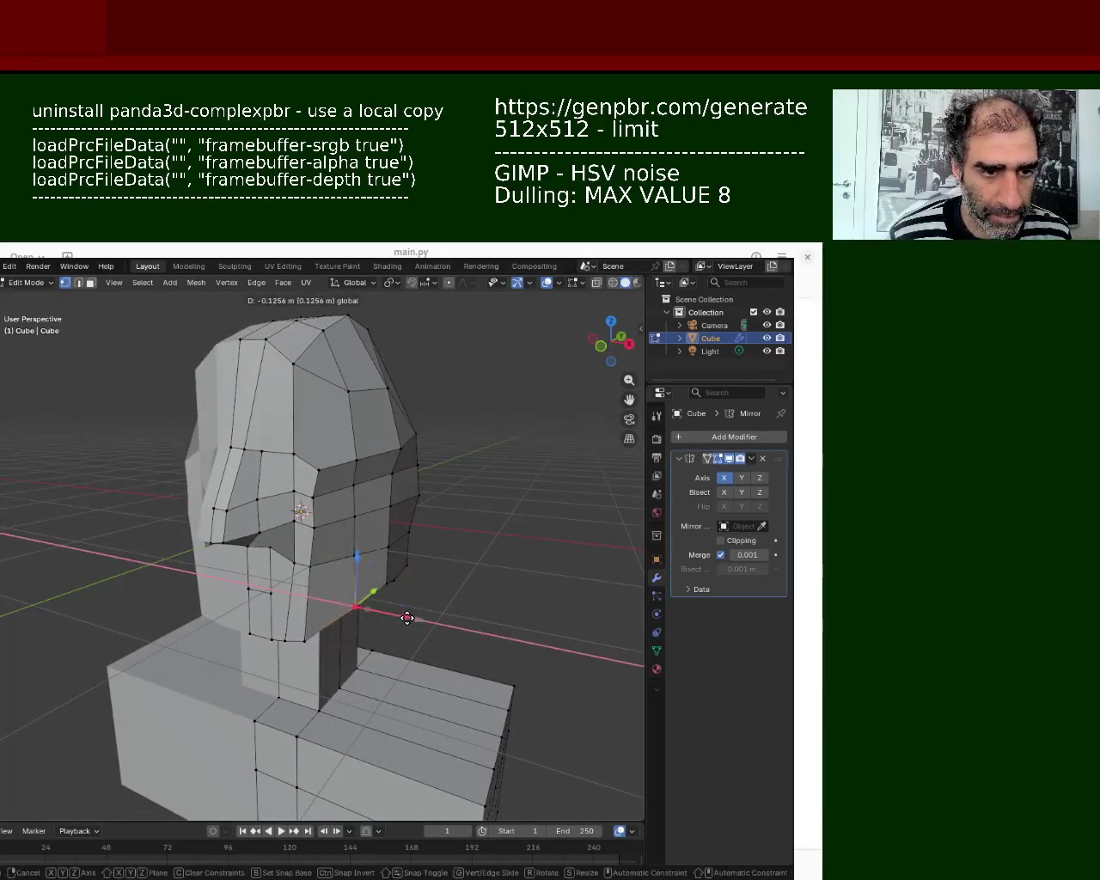
left_click(314, 639)
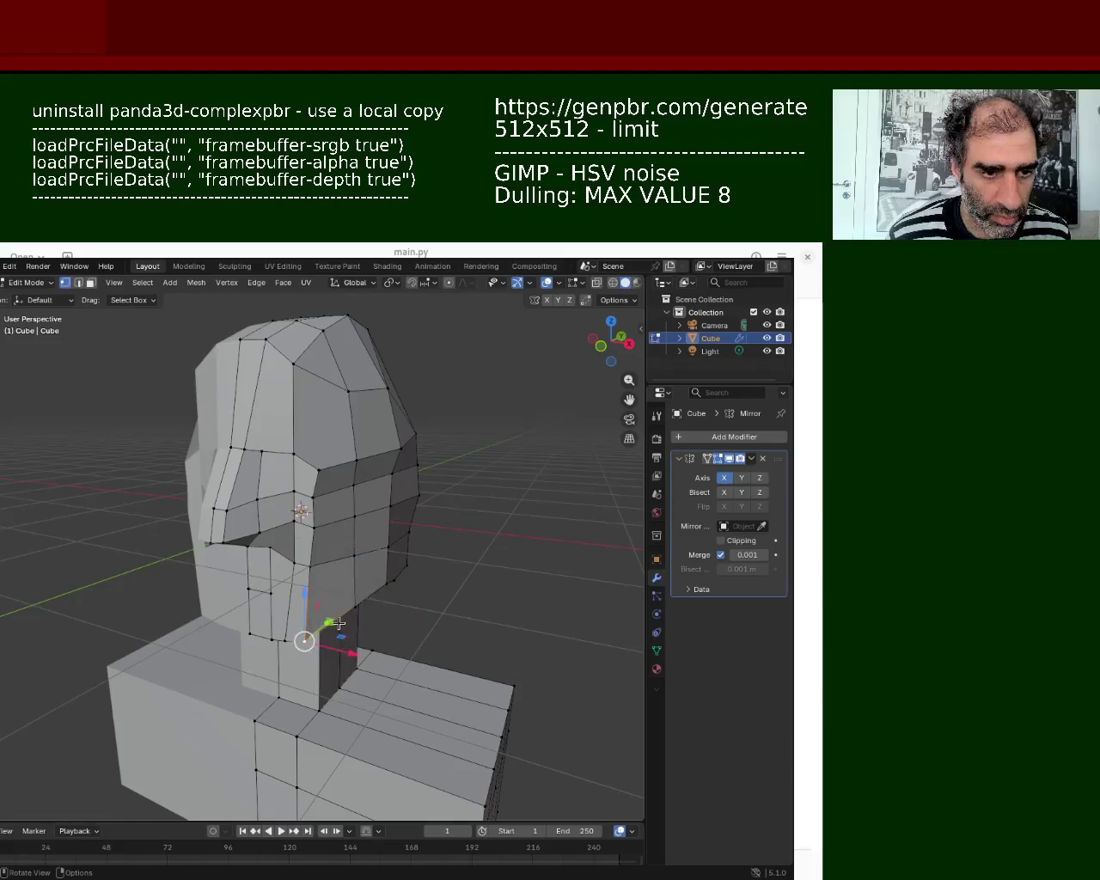
key("g")
left_click(347, 625)
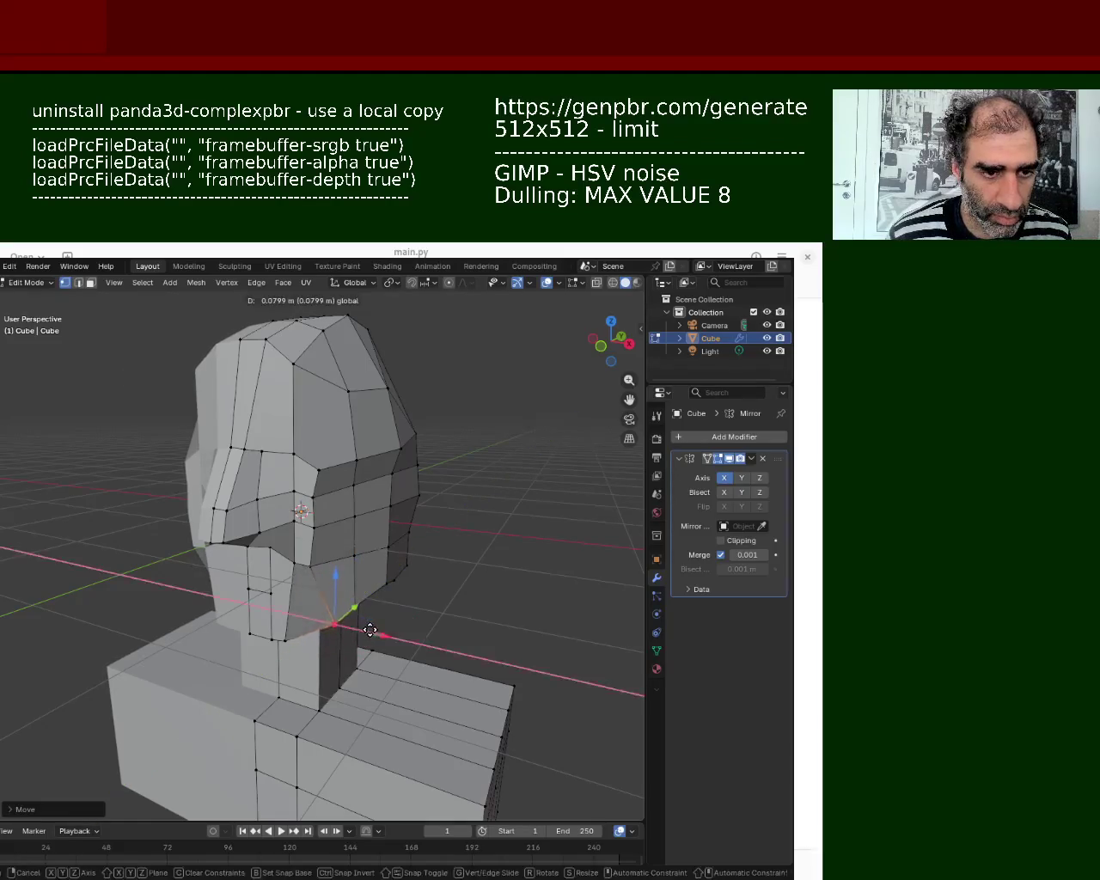
key("g")
left_click(320, 635)
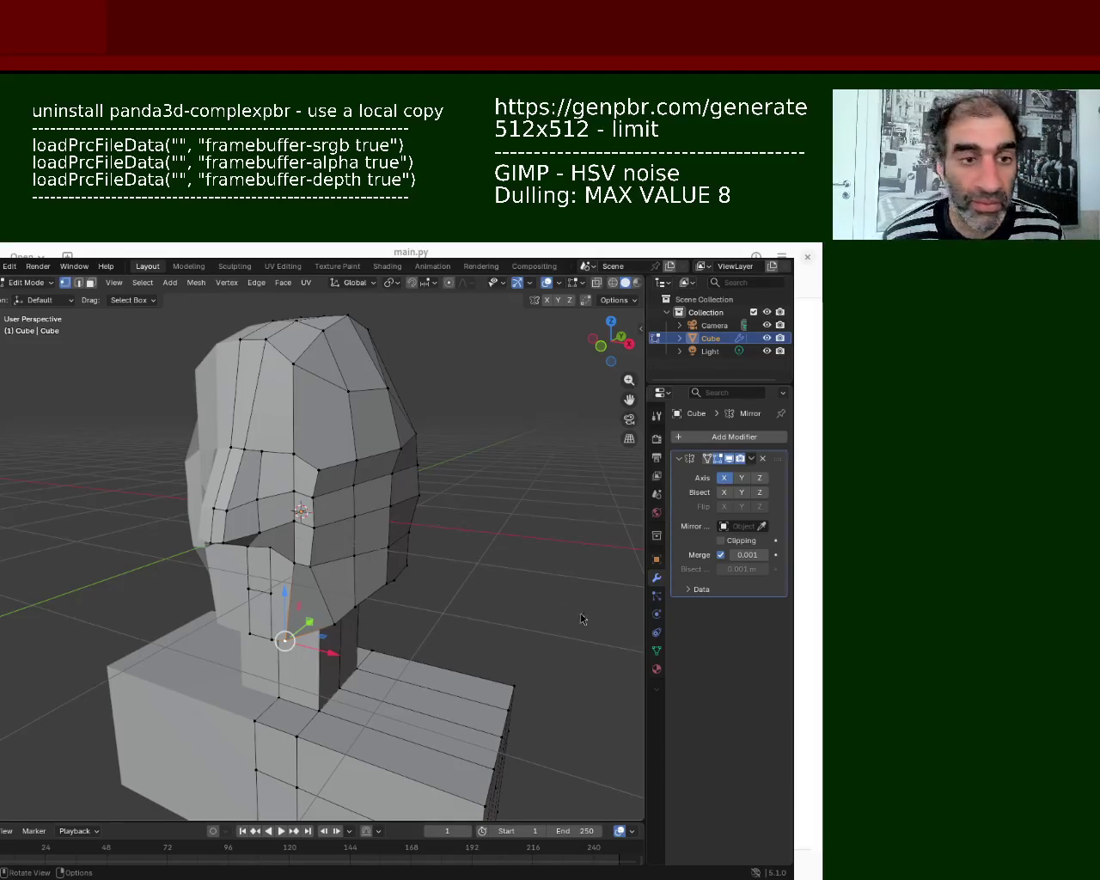
Step: Save the bust as character_1.blend and bring up the File menu
key("ctrl+s")
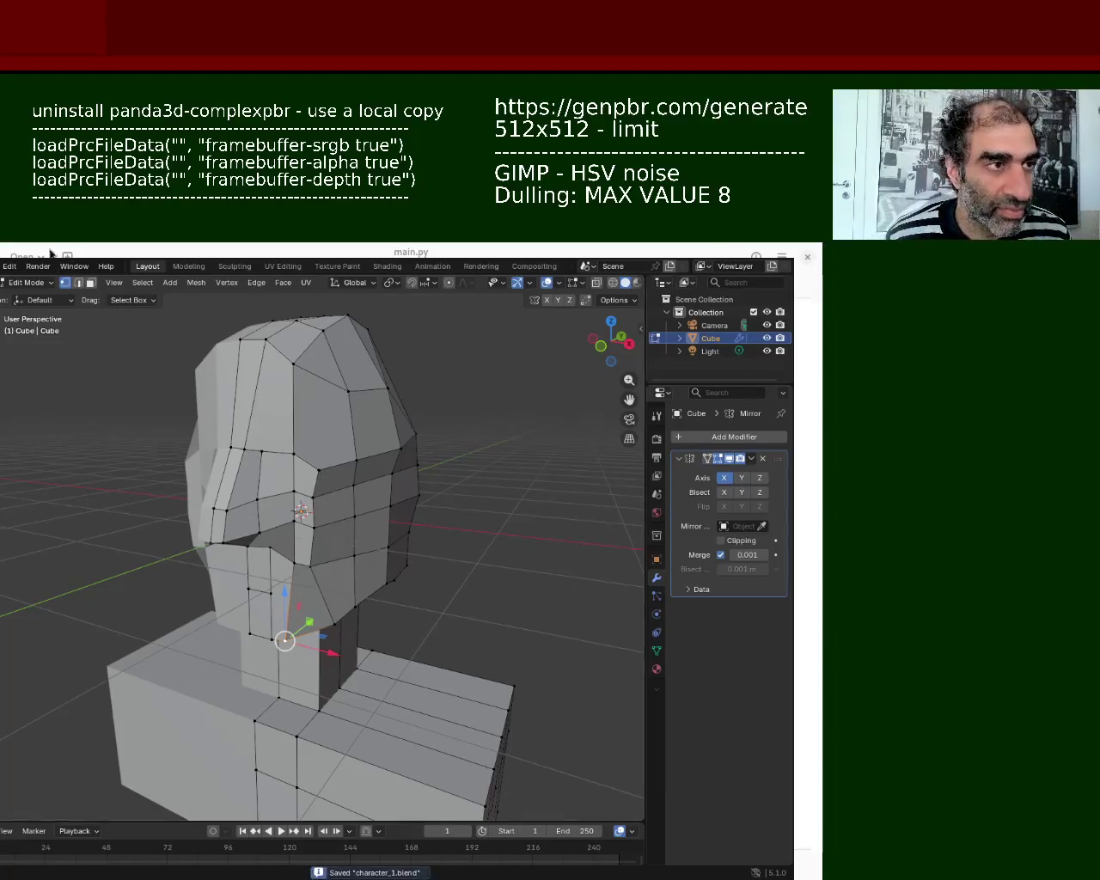
left_click(2, 267)
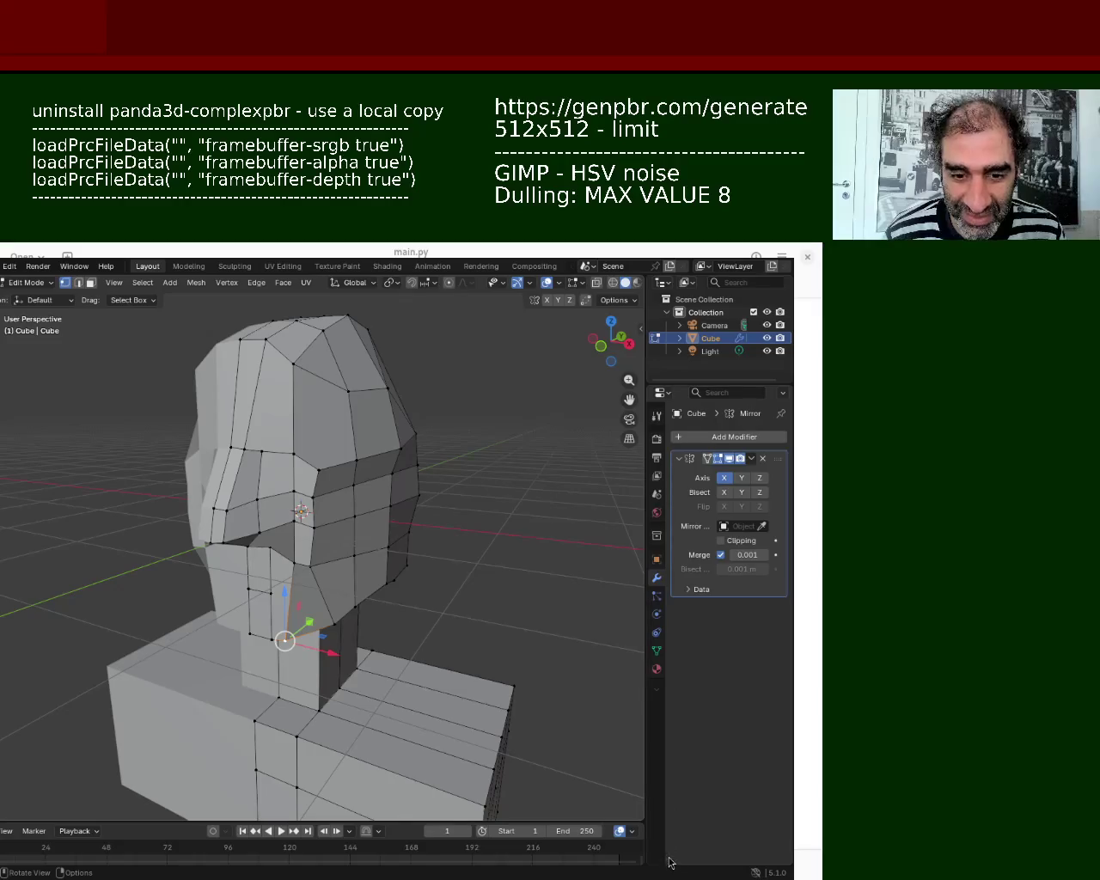
key("Tab")
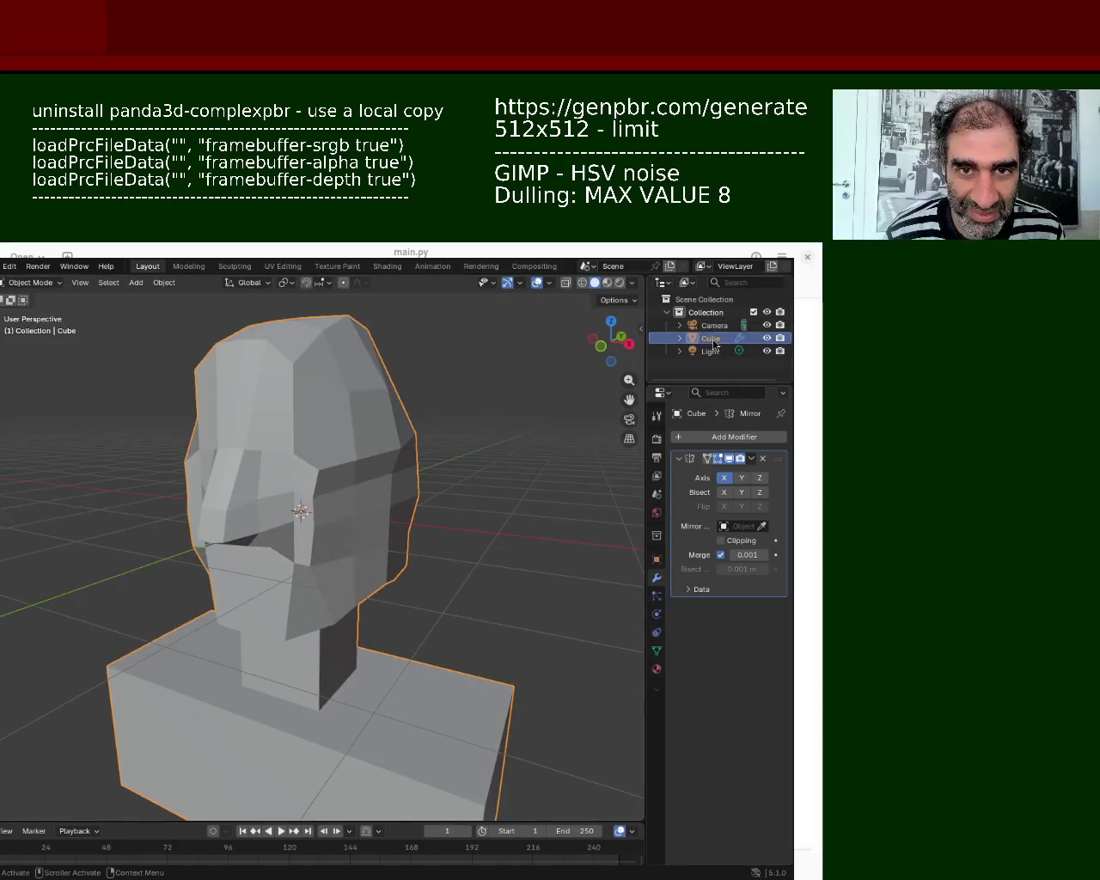
Step: Rename the Cube object to character_1, delete the Camera and Light, and save
double_click(711, 338)
type("character_1")
key("Return")
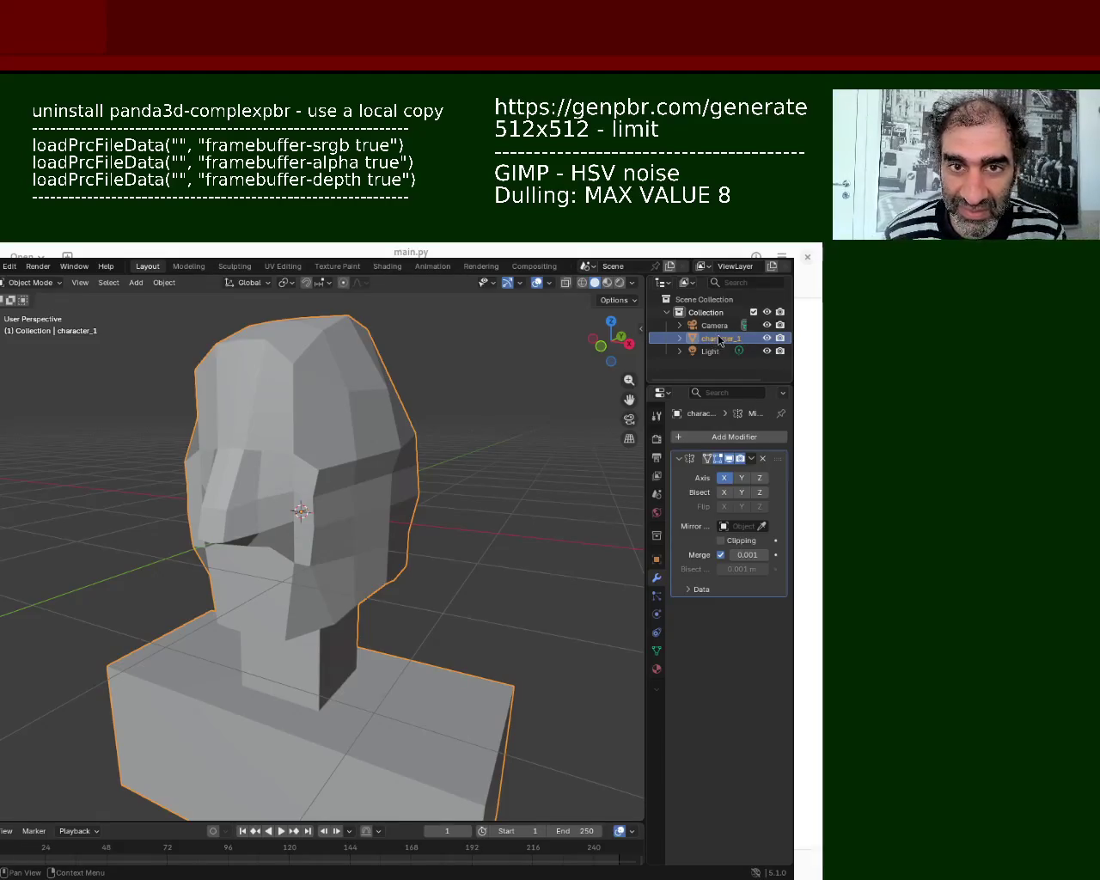
left_click(724, 326)
key("Delete")
left_click(705, 338)
key("Delete")
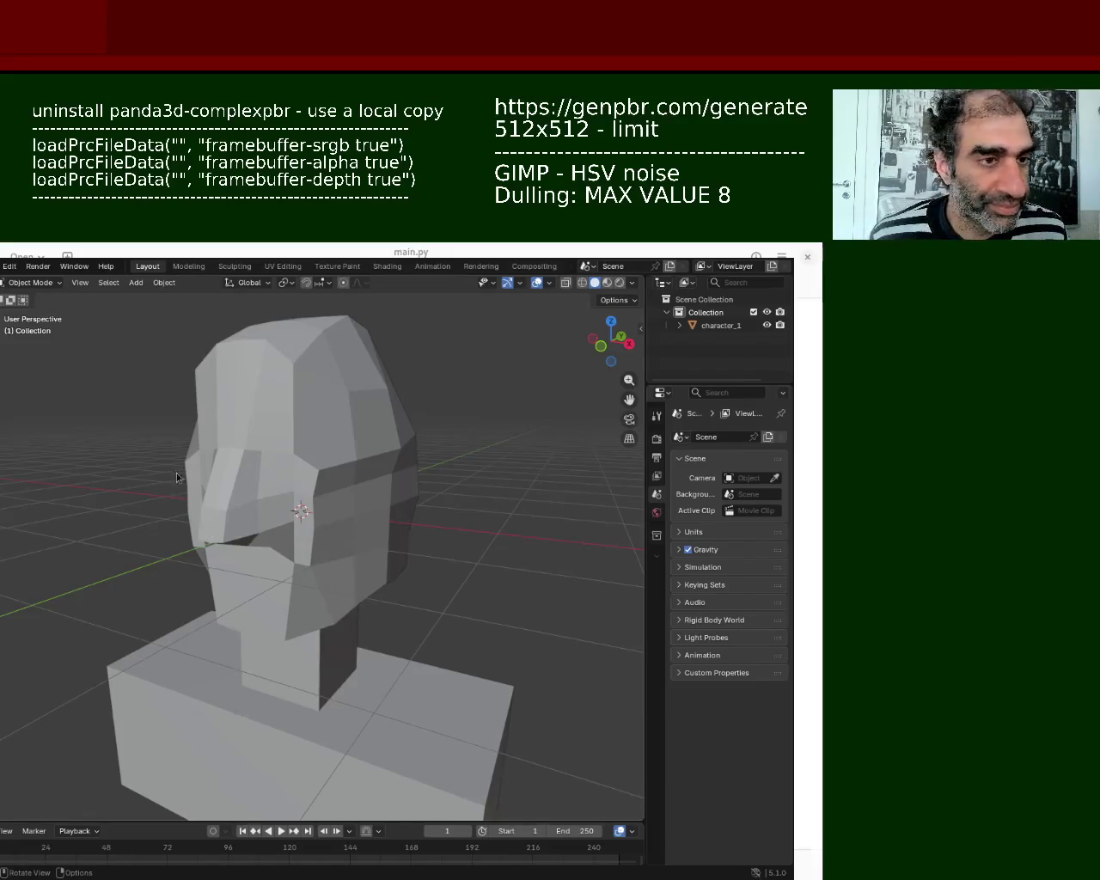
key("ctrl+s")
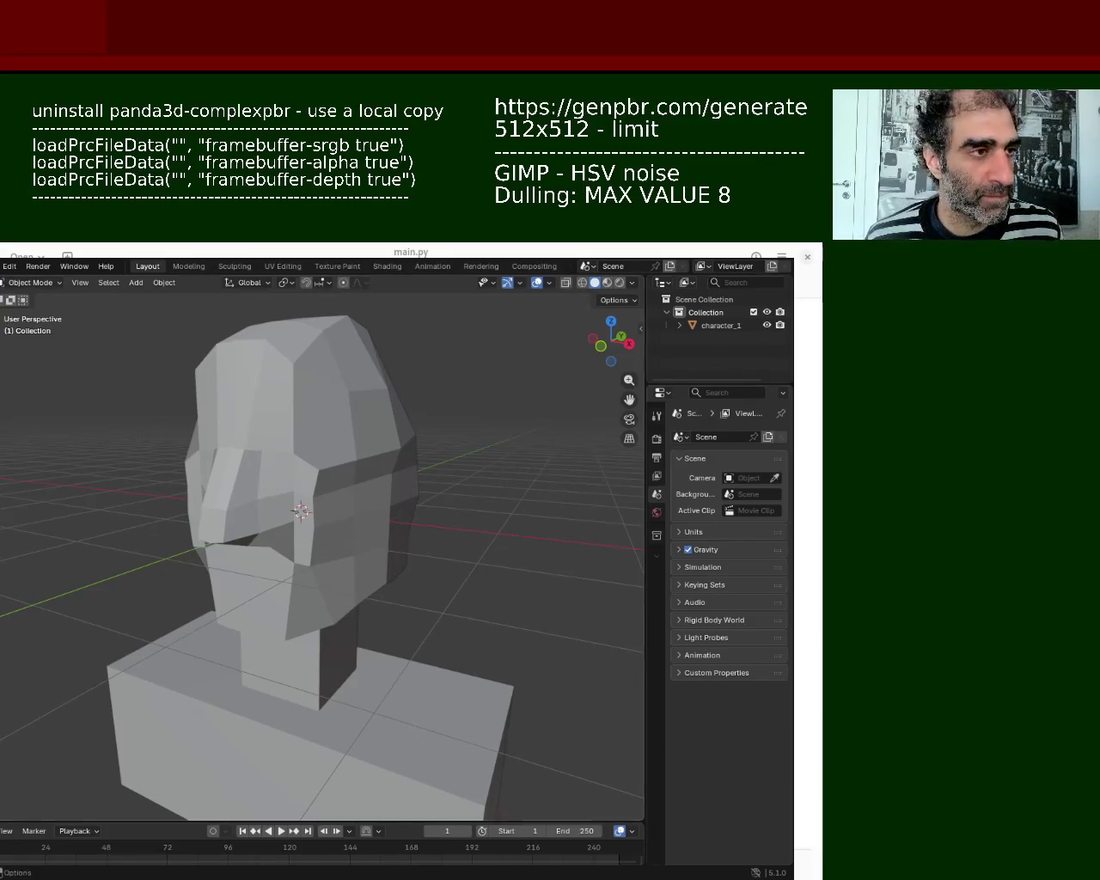
Step: Look over the File > Export formats, then save character_1.blend again
left_click(2, 266)
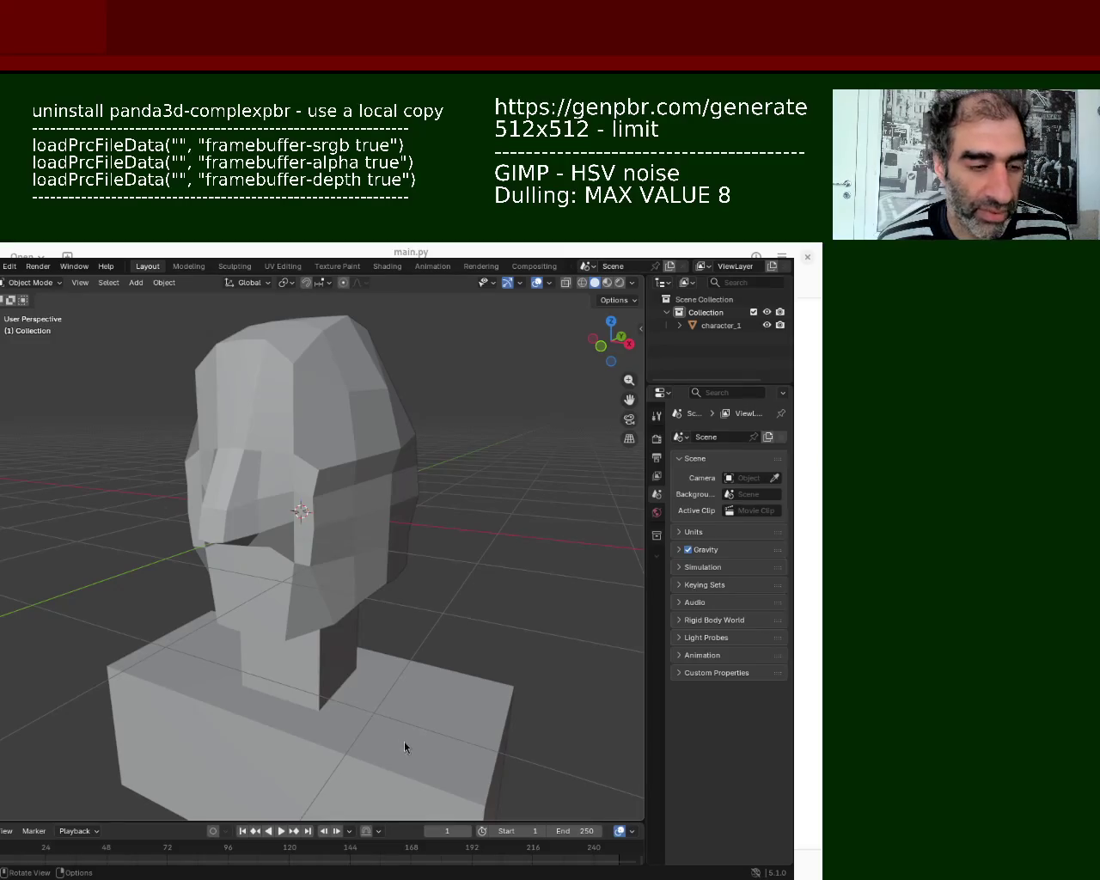
key("ctrl+s")
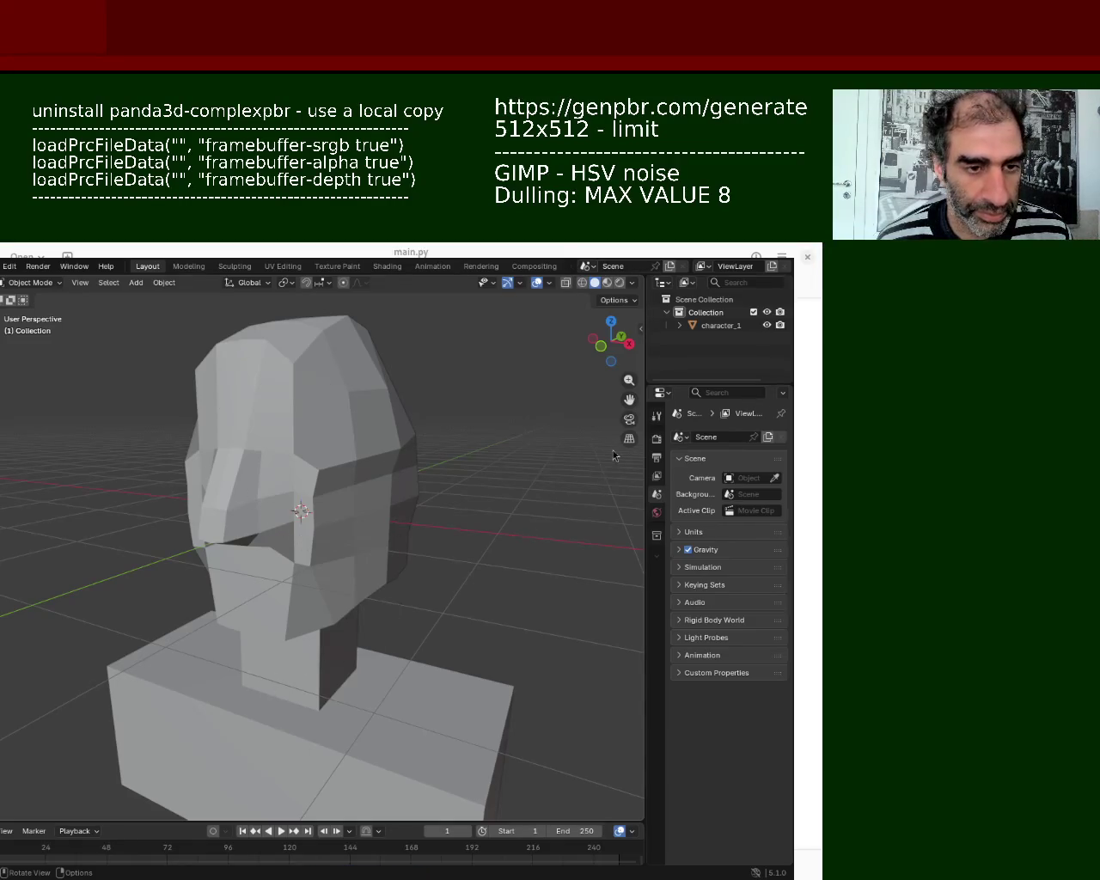
left_click(719, 326)
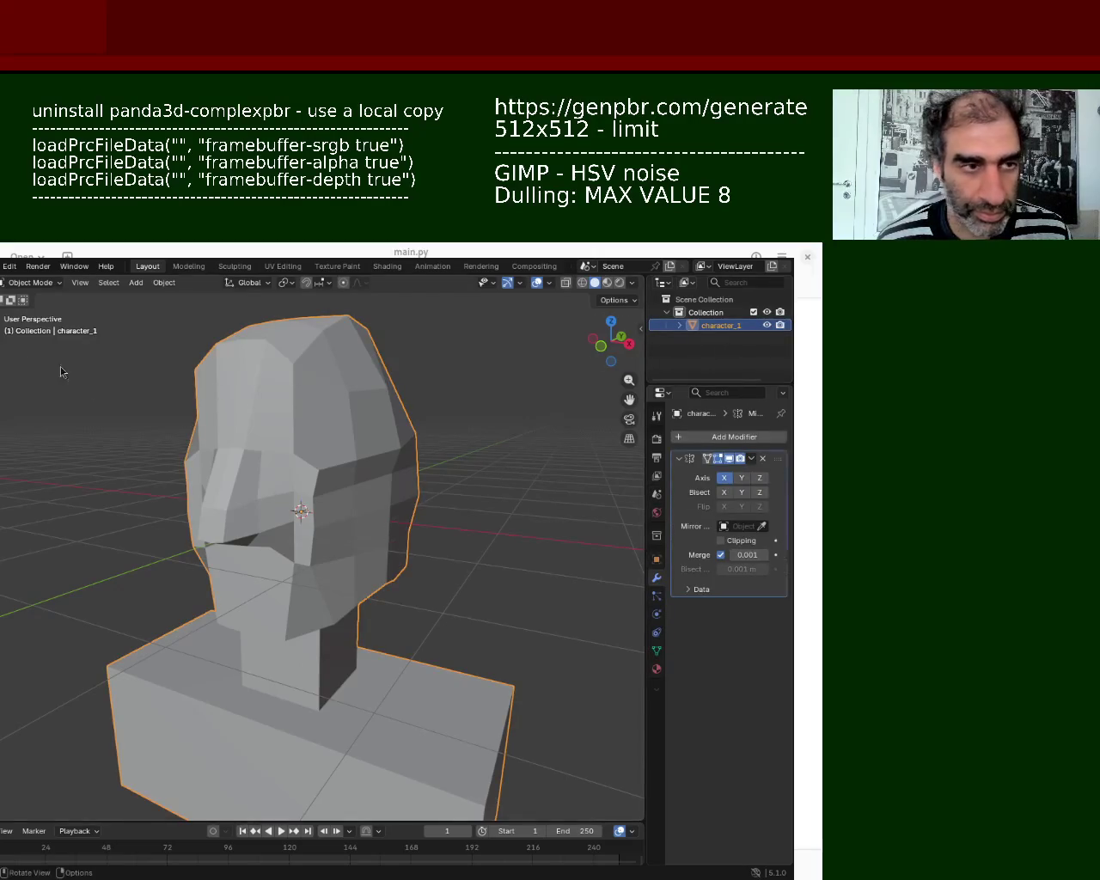
Step: Apply the Mirror modifier to bake the mirrored shape into the mesh
left_click(749, 459)
left_click(750, 462)
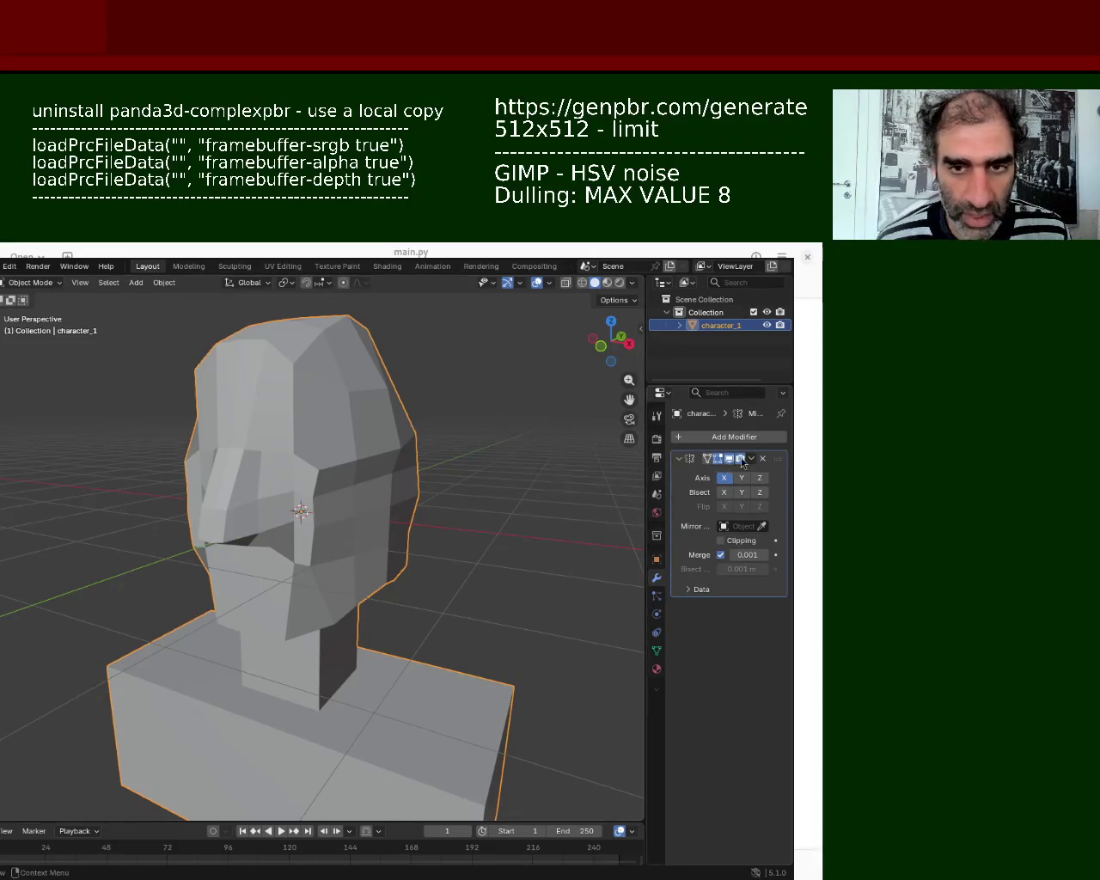
left_click(750, 459)
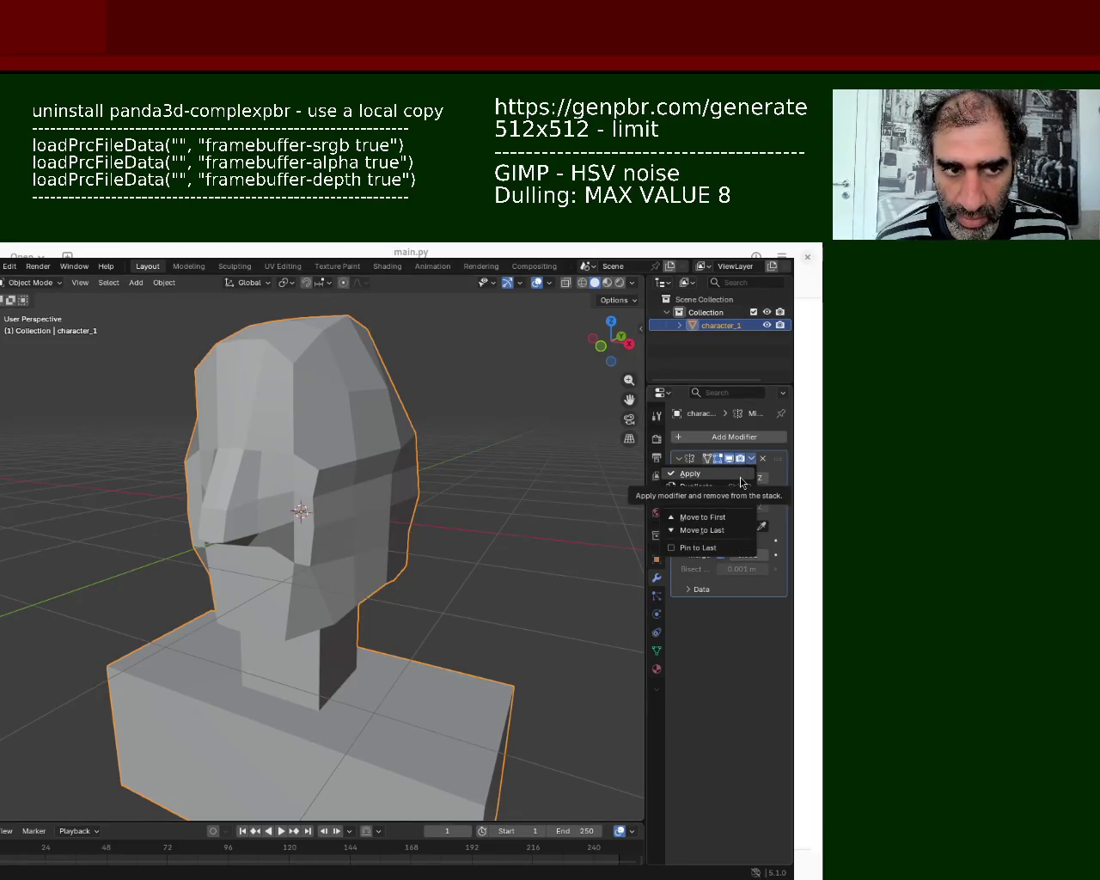
left_click(740, 476)
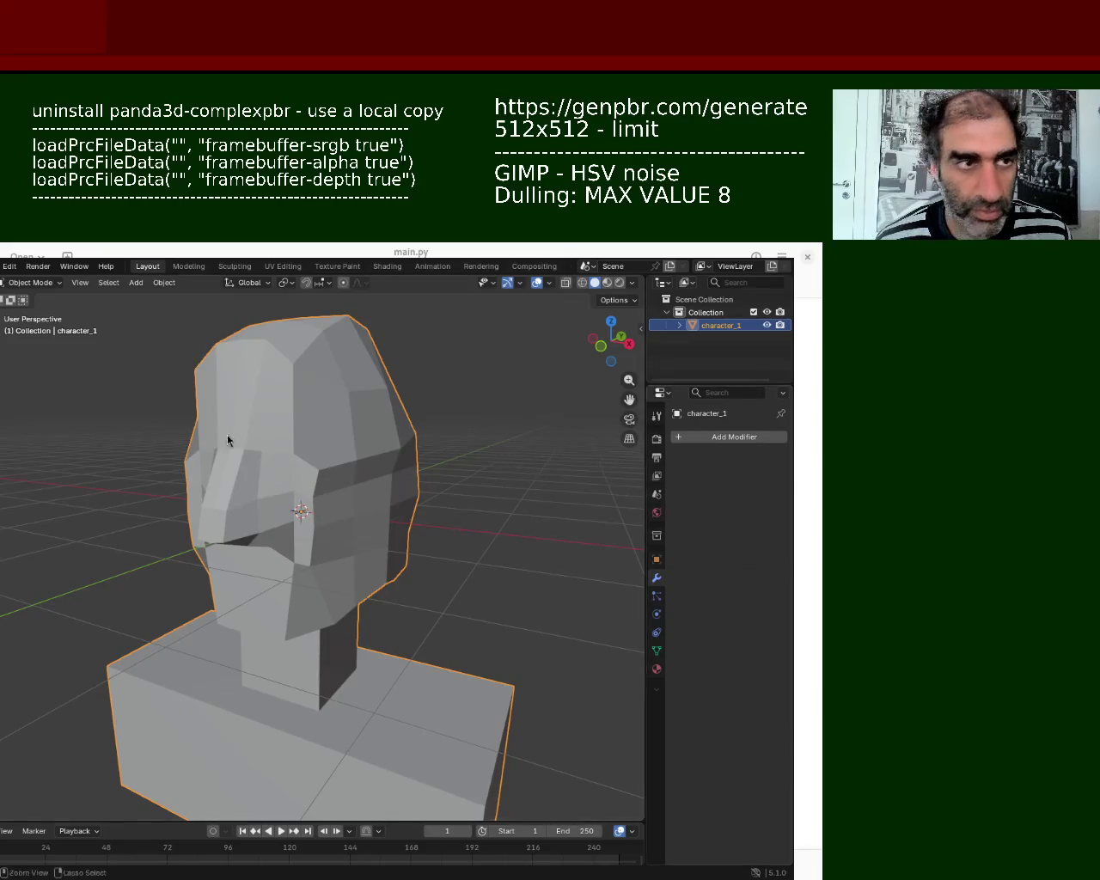
Step: Save the file, check the export formats, and show the Material properties
key("ctrl+s")
left_click(3, 266)
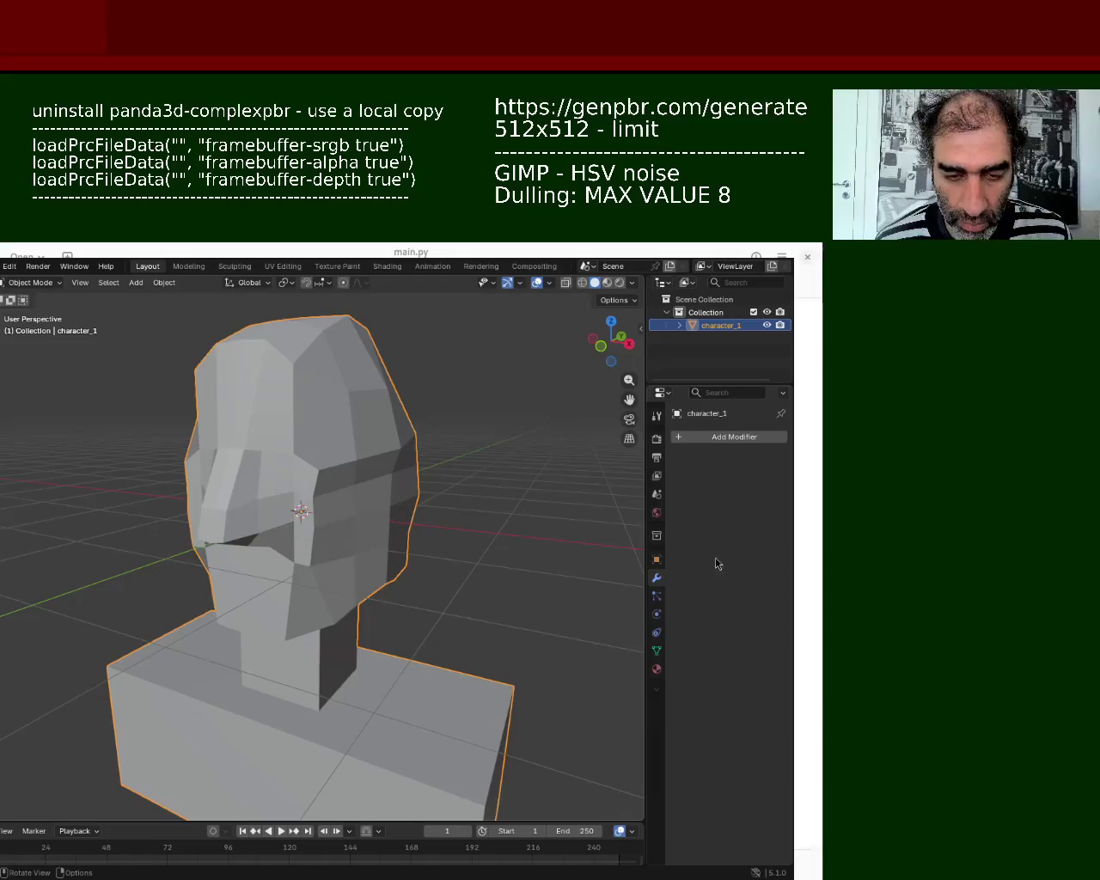
left_click(657, 668)
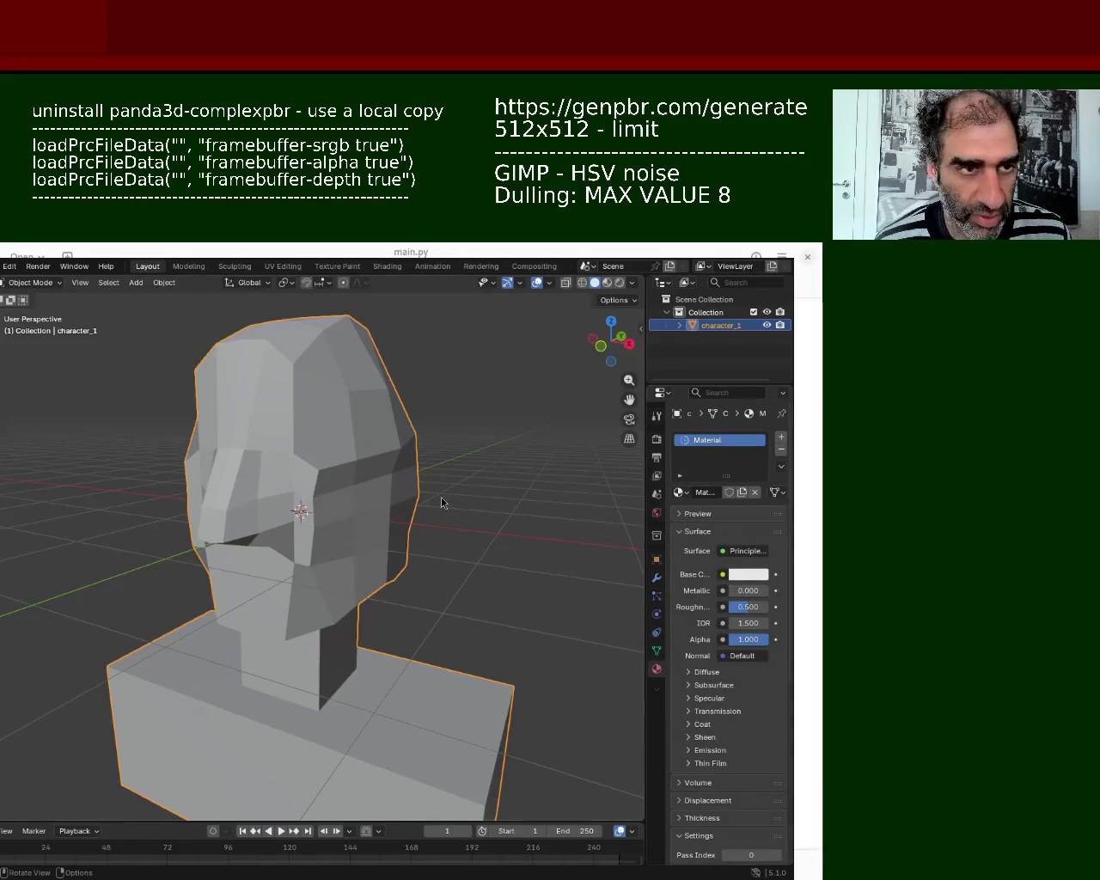
Step: Enter Edit Mode on the bust, clear the selection, and make the bottom area taller
key("Tab")
key("a")
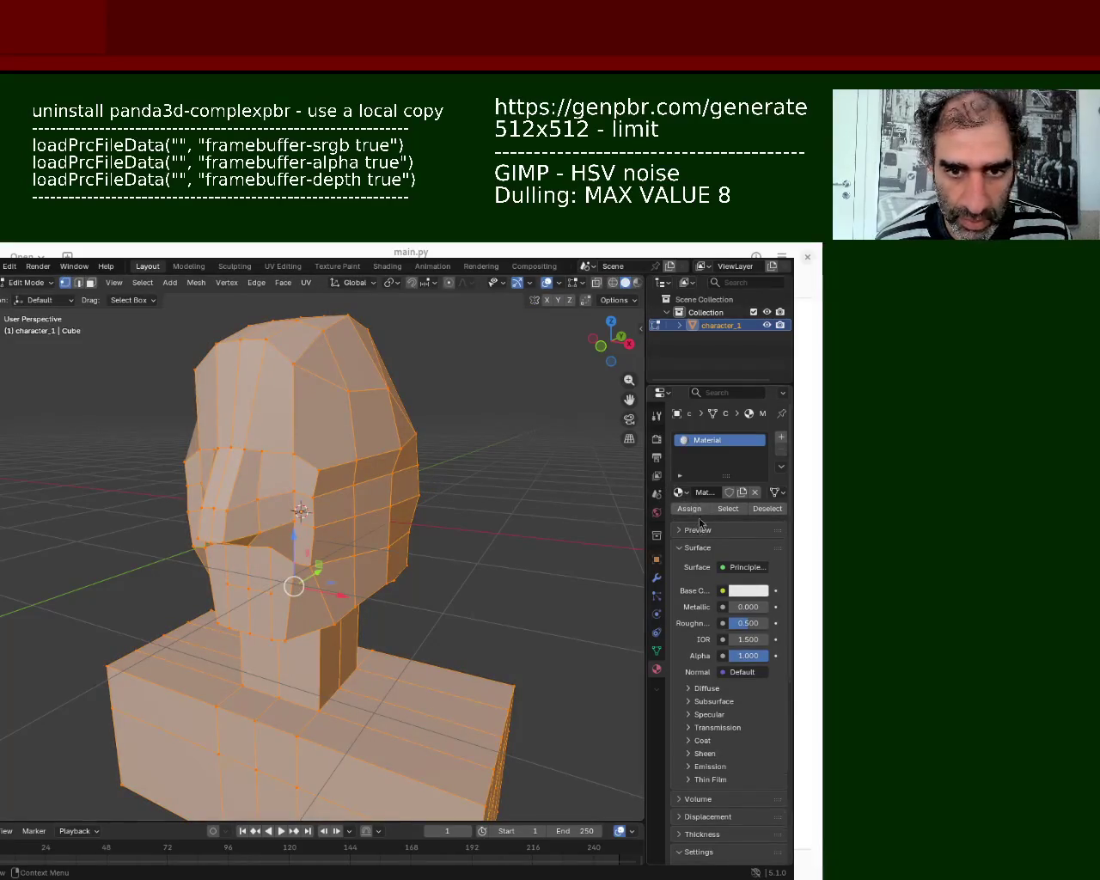
left_click(515, 471)
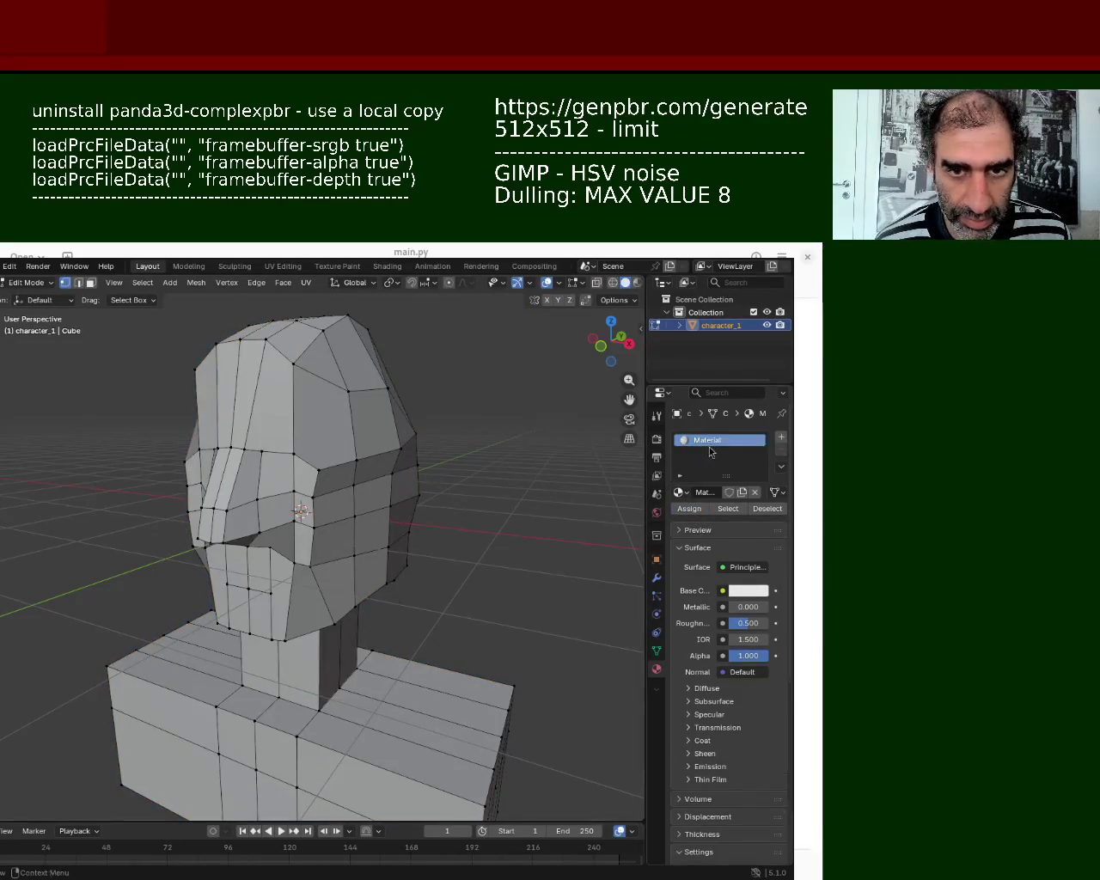
left_click_drag(380, 821, 380, 581)
left_click(1, 590)
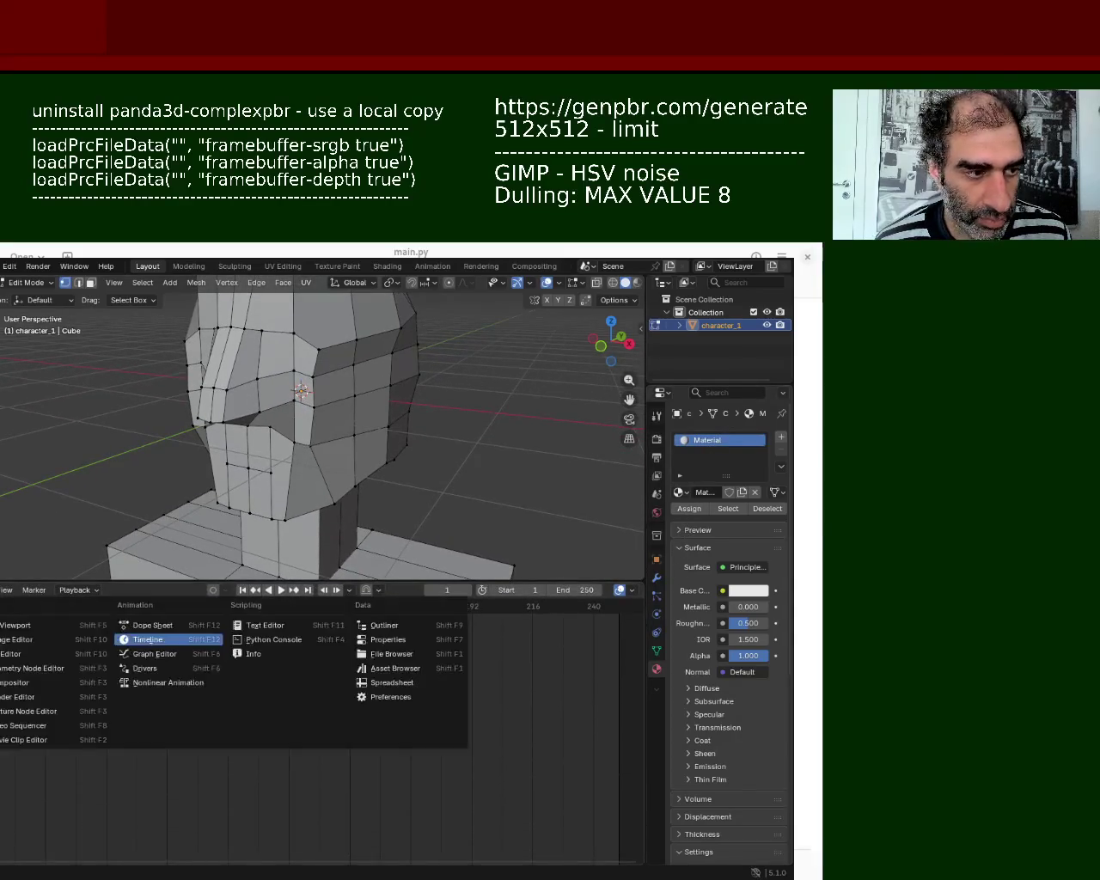
Step: Switch the bottom area to the Shader Editor and set viewport shading to Material Preview
left_click(50, 697)
middle_click_drag(247, 733, 258, 649, "ctrl")
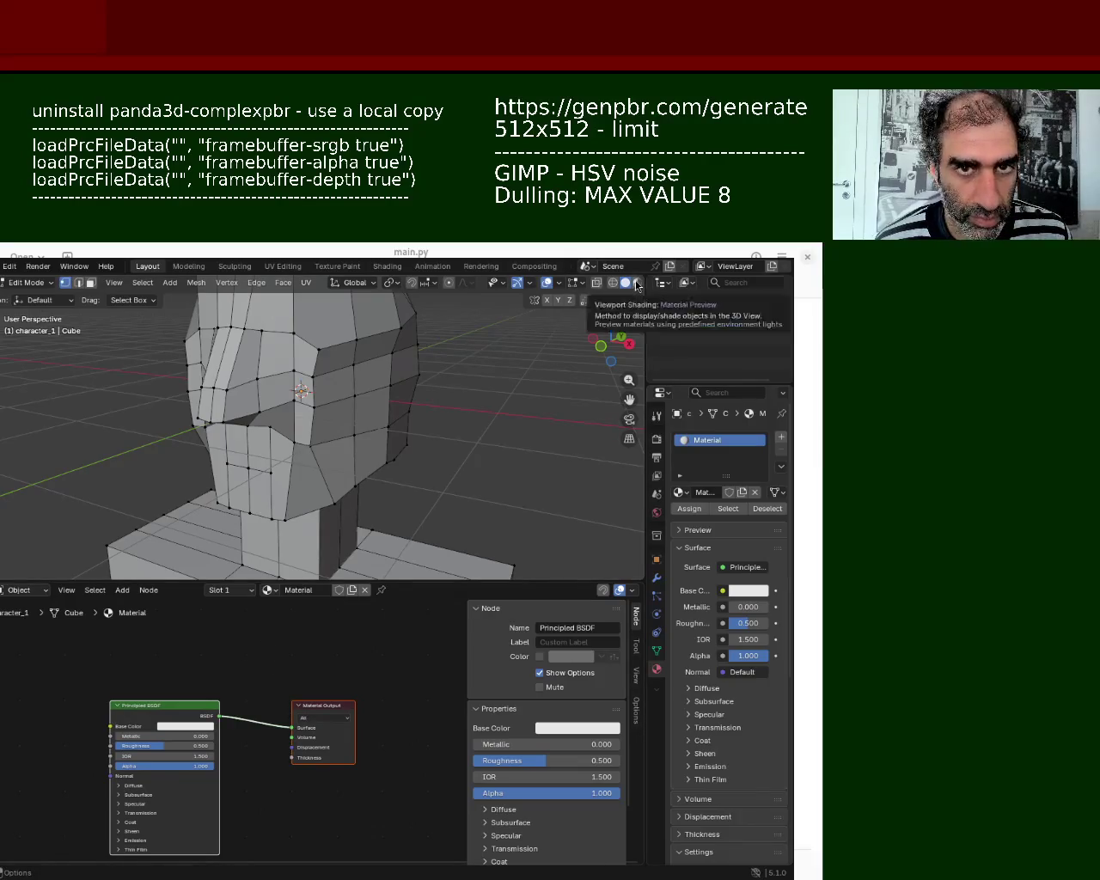
left_click(637, 283)
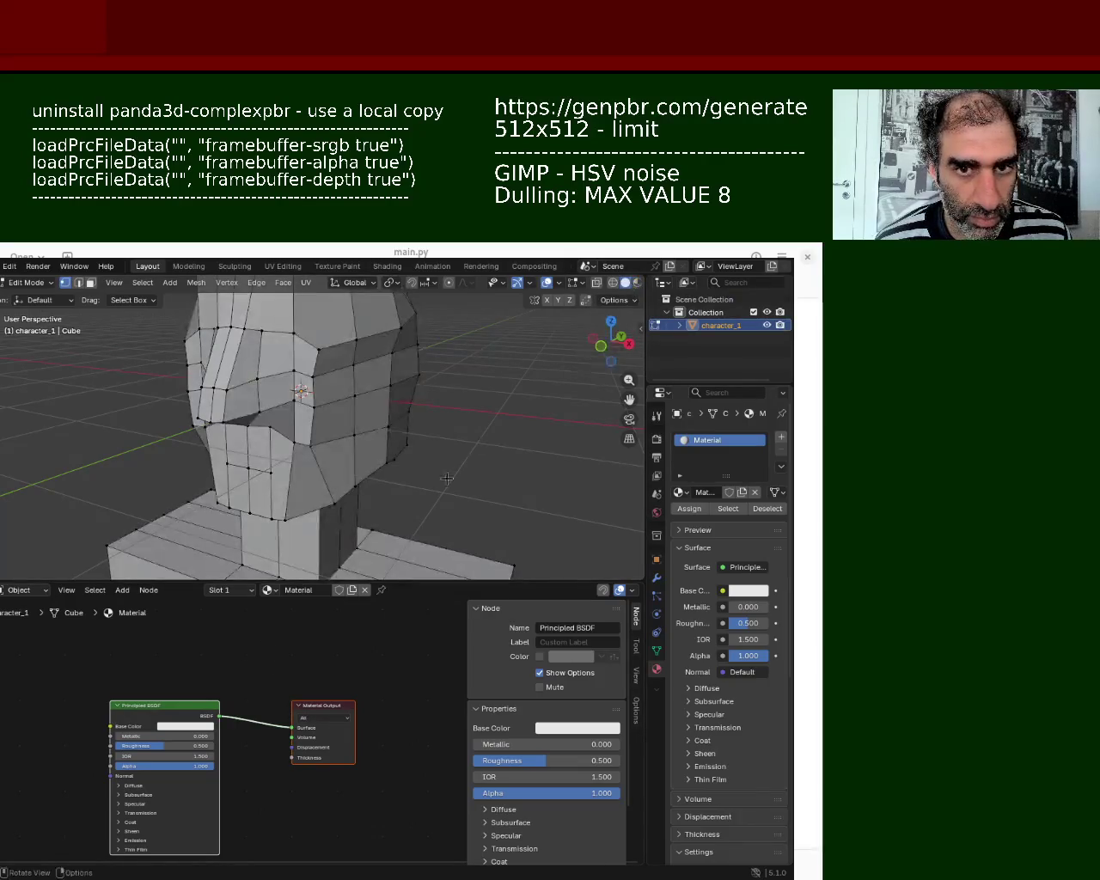
key("a")
left_click(307, 283)
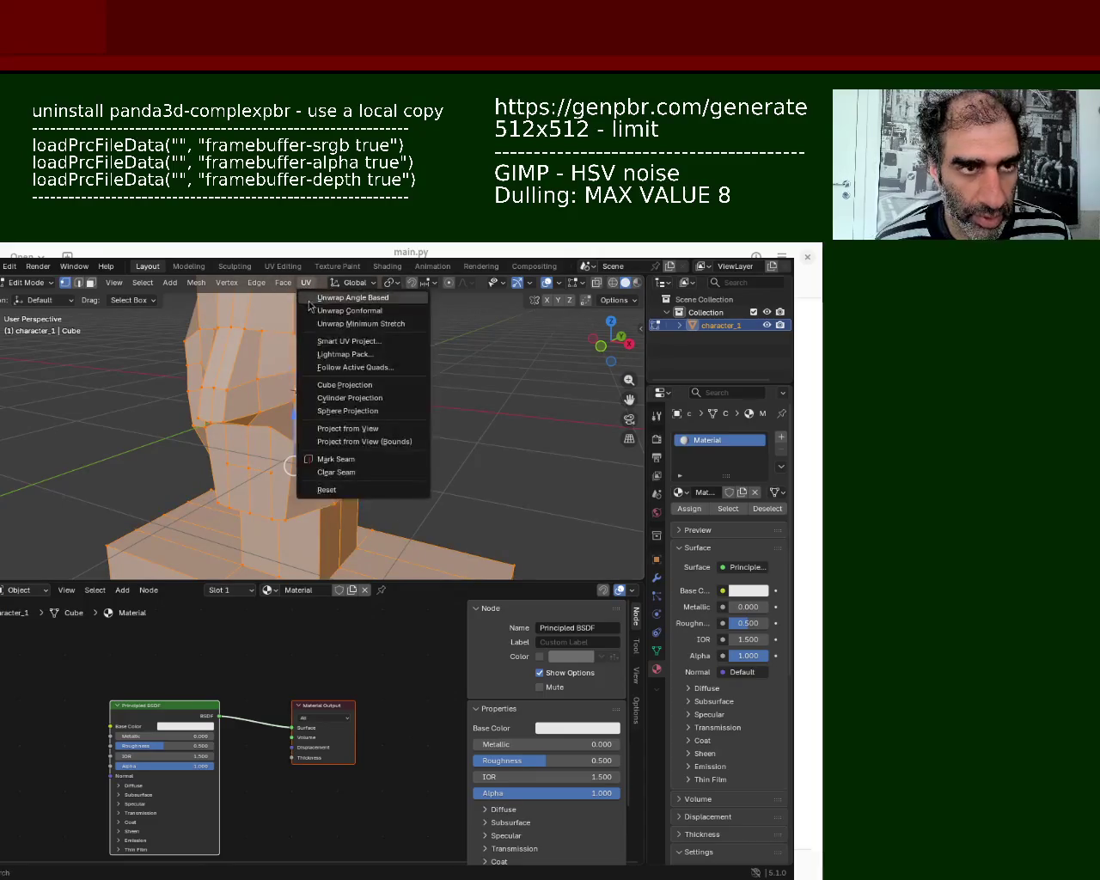
Step: Apply Smart UV Project to the whole mesh and save character_1.blend
left_click(409, 343)
left_click(402, 470)
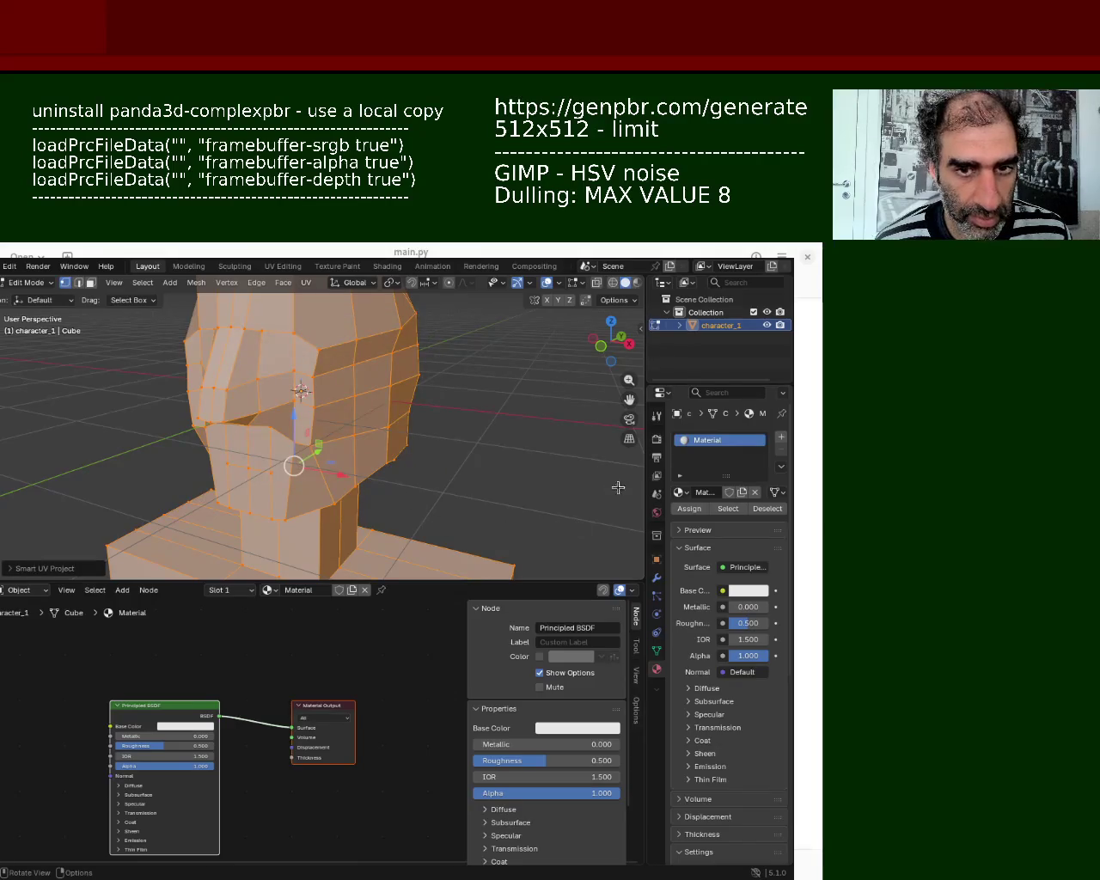
key("ctrl+s")
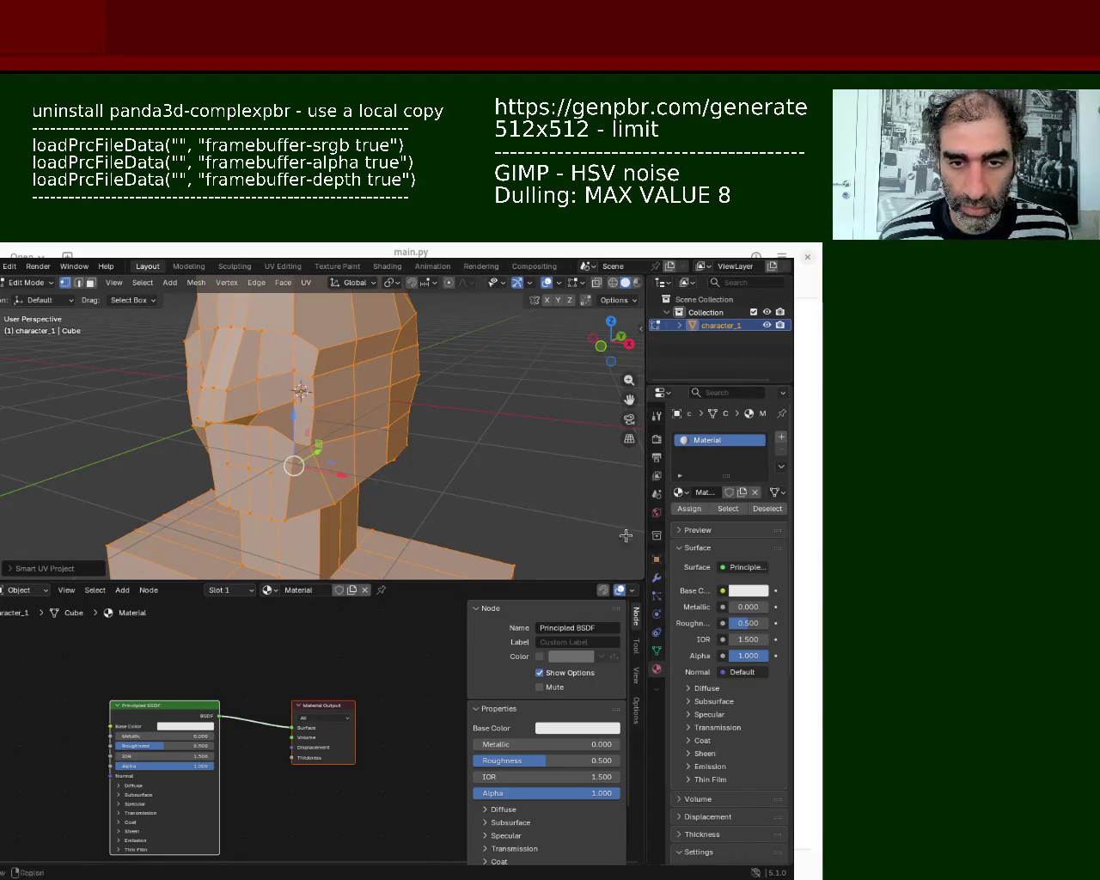
key("ctrl+s")
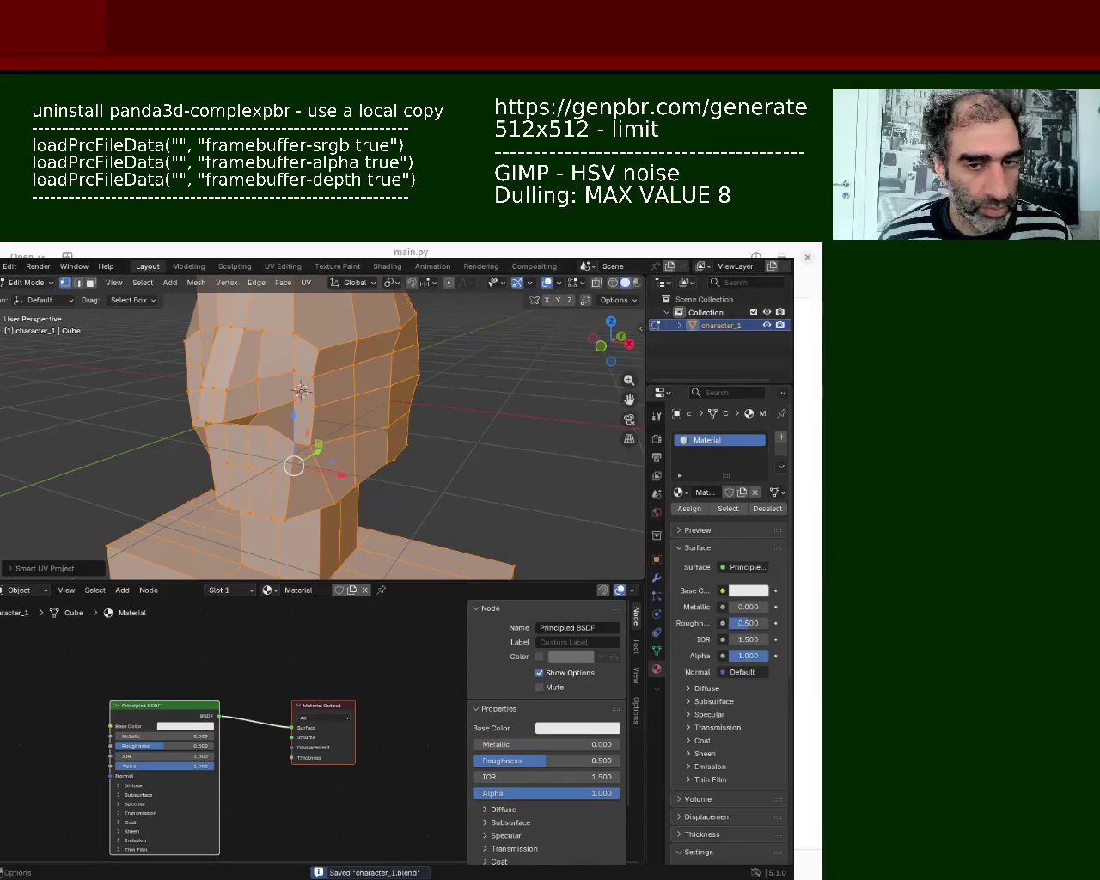
left_click(2, 267)
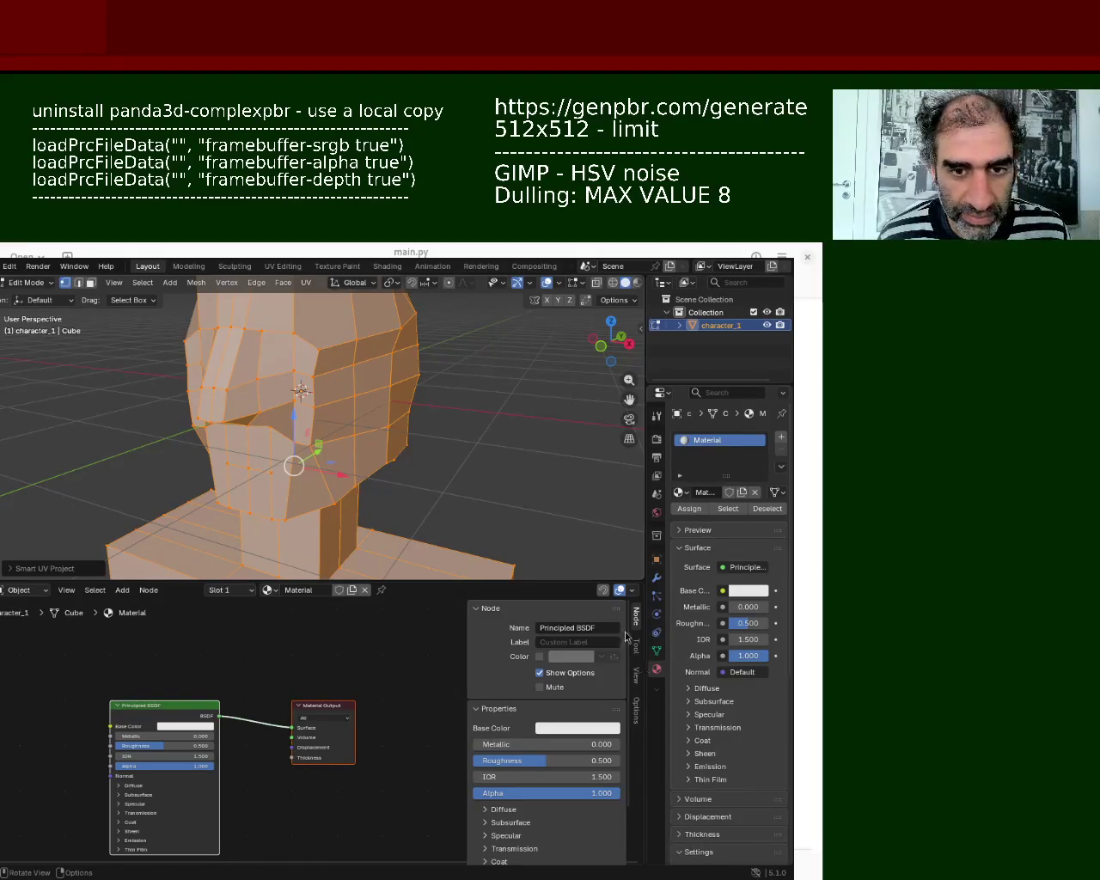
Step: Return character_1 to Object Mode, enlarge the 3D view over the shader nodes, and start a glTF 2.0 export
key("Tab")
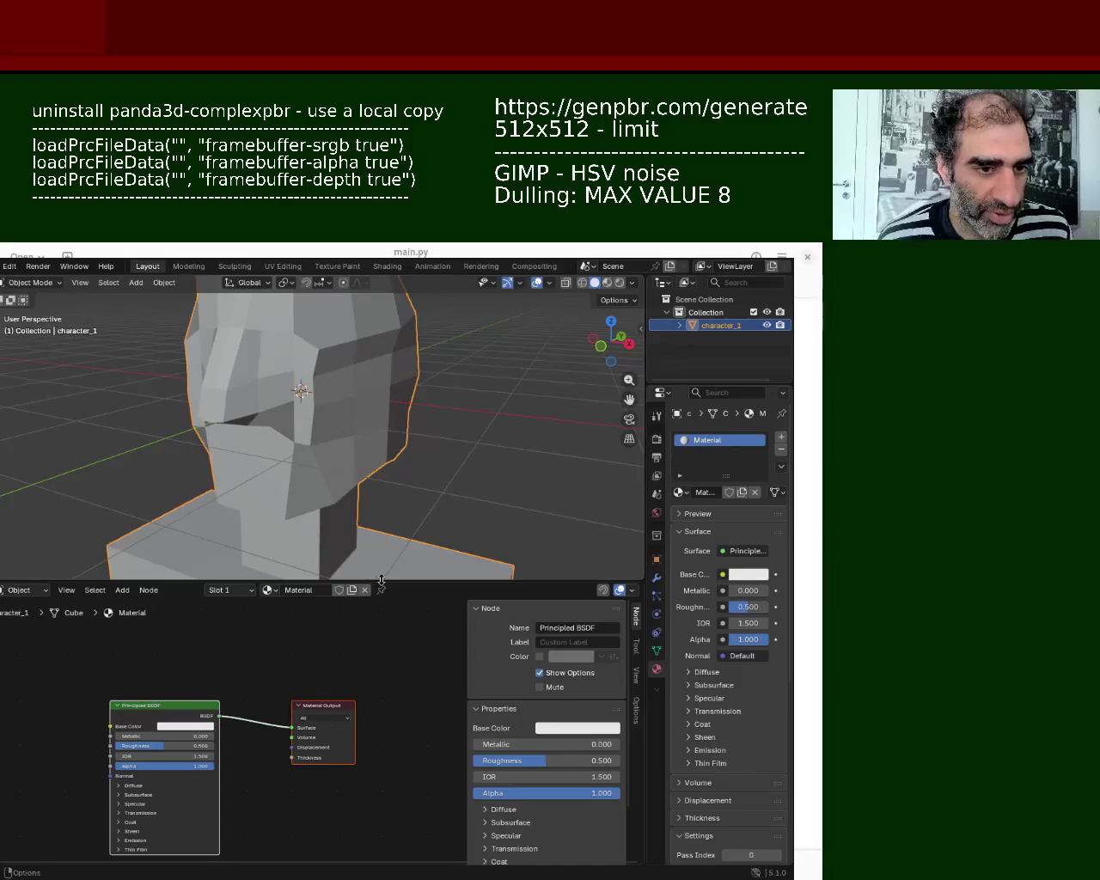
left_click_drag(349, 582, 350, 687)
middle_click_drag(353, 407, 393, 455)
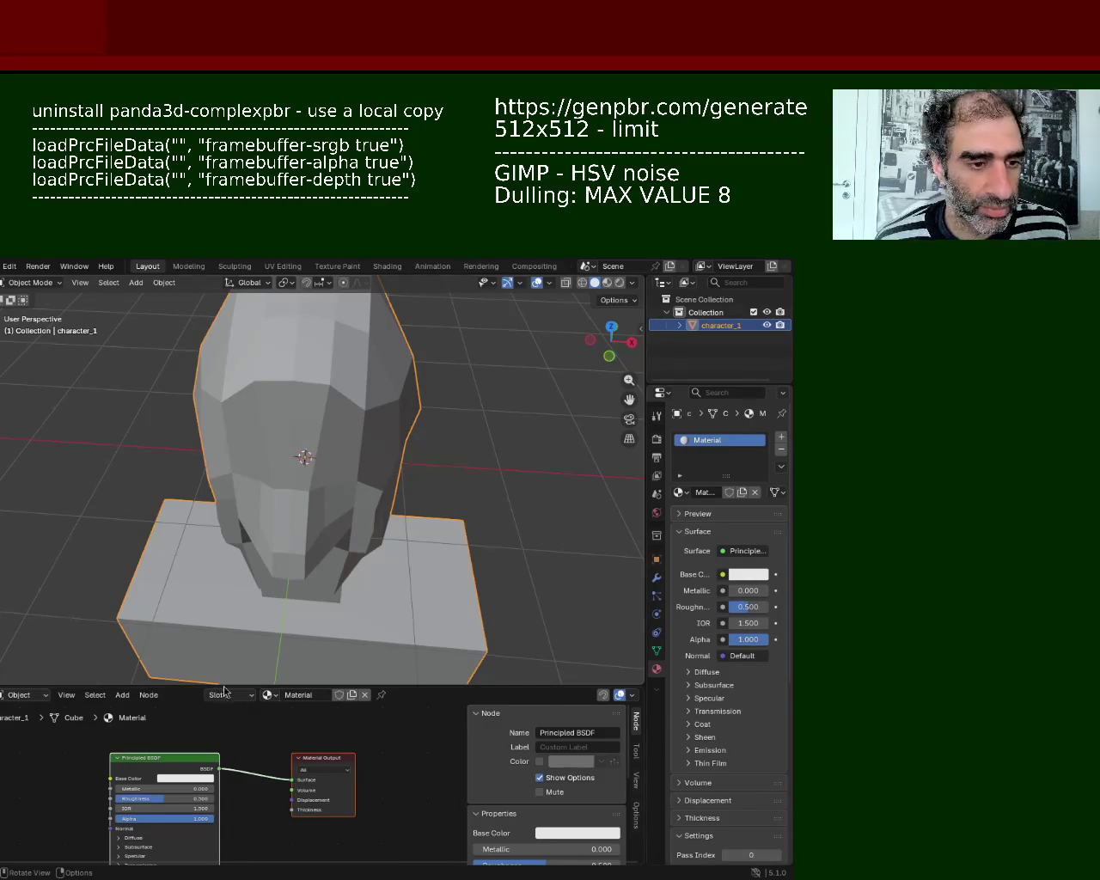
left_click(2, 267)
mouse_move(26, 464)
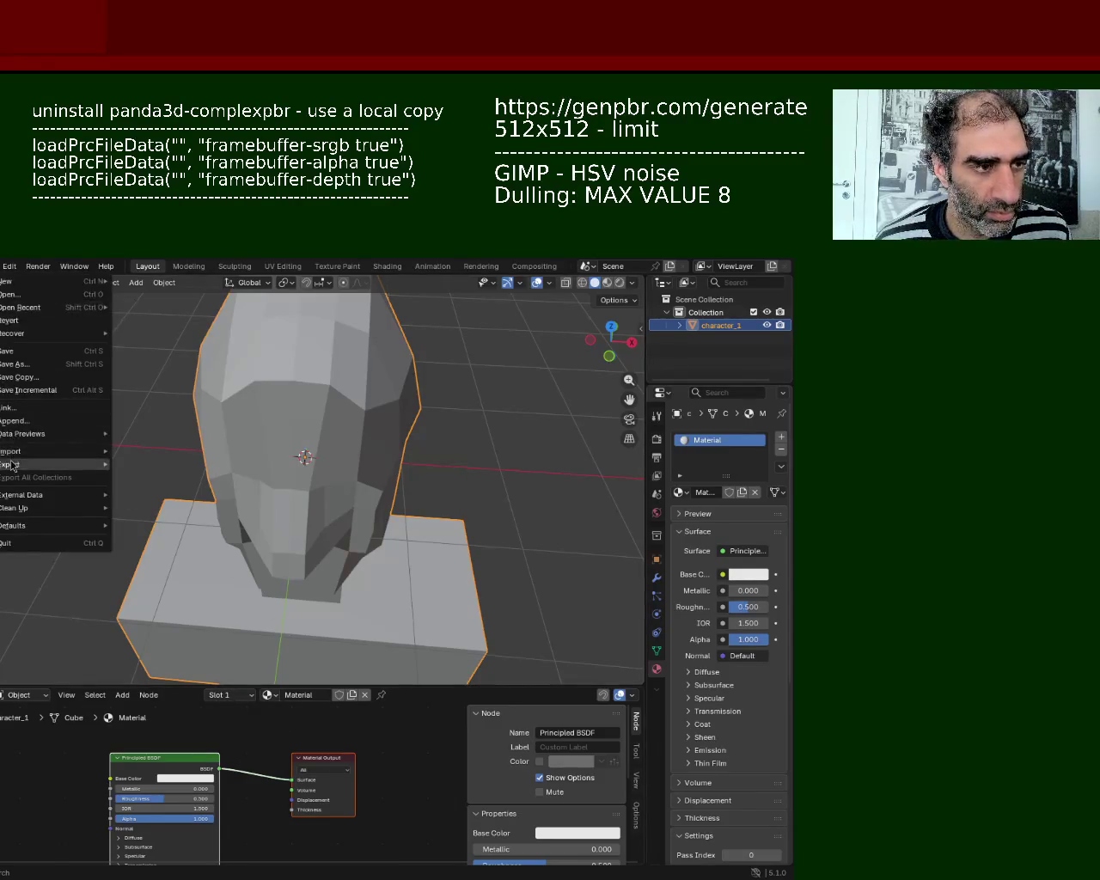
left_click(166, 581)
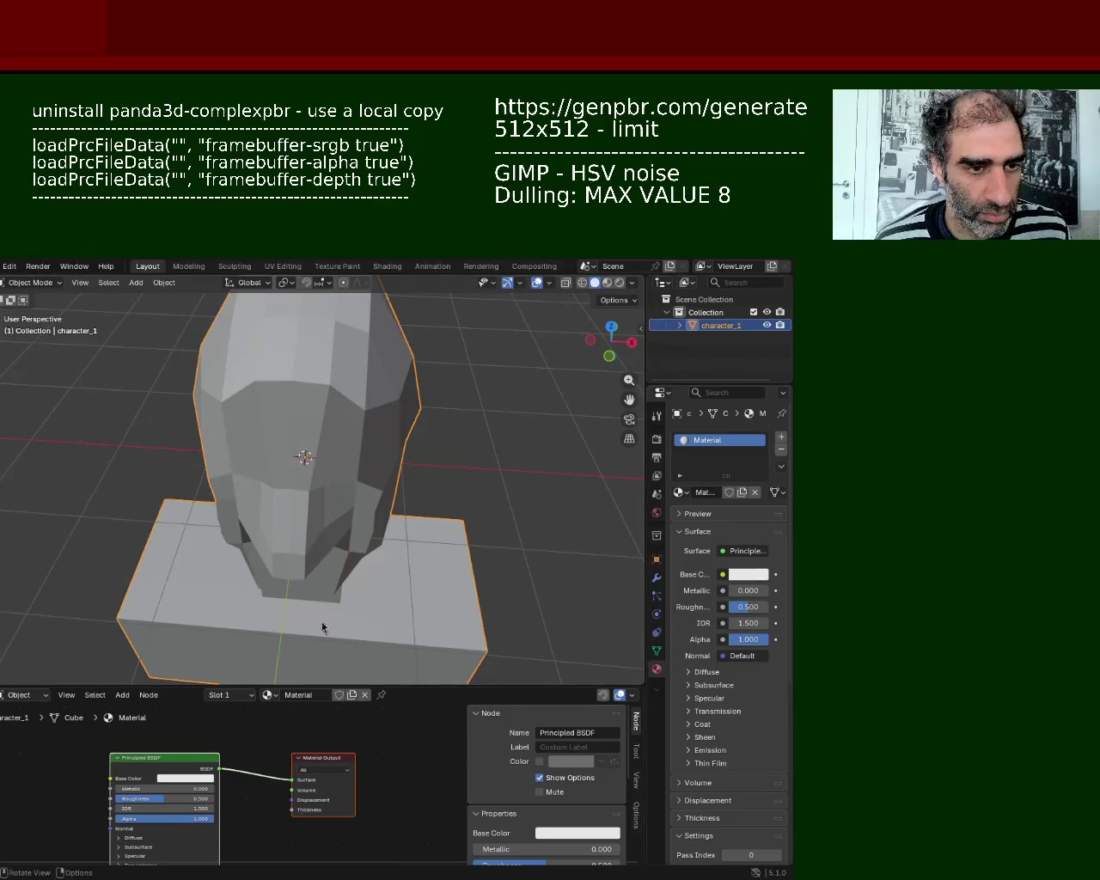
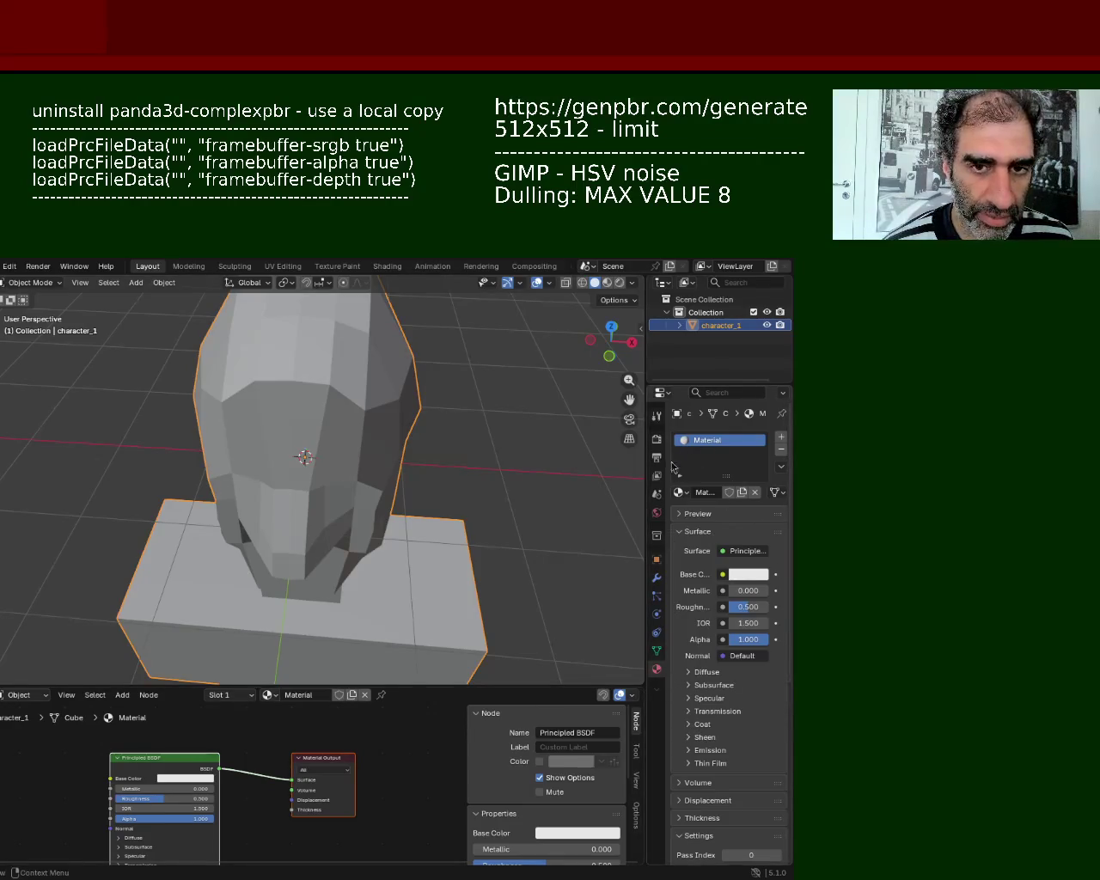
Step: Open the Modifier (wrench) tab in the Properties editor for character_1
left_click(657, 577)
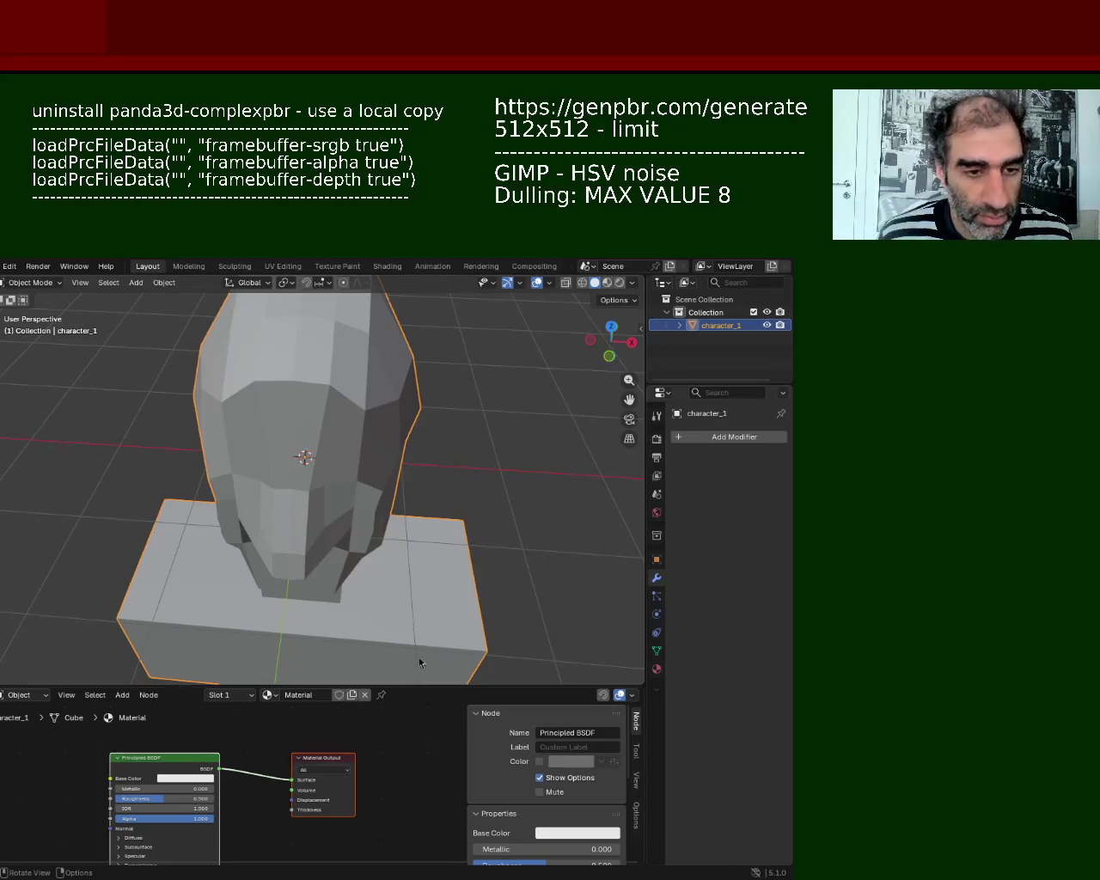
Step: Save character_1.blend and open ground_1.blend from the Open Recent list
key("ctrl+s")
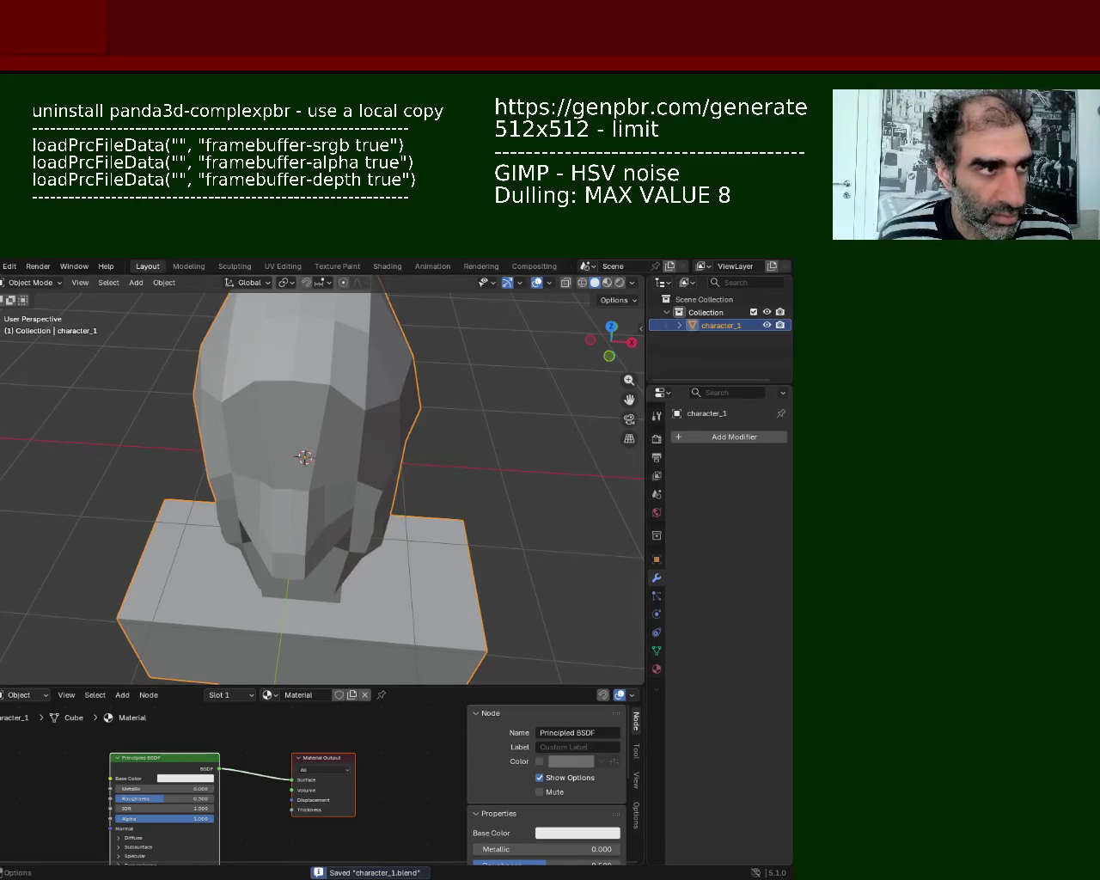
left_click(2, 266)
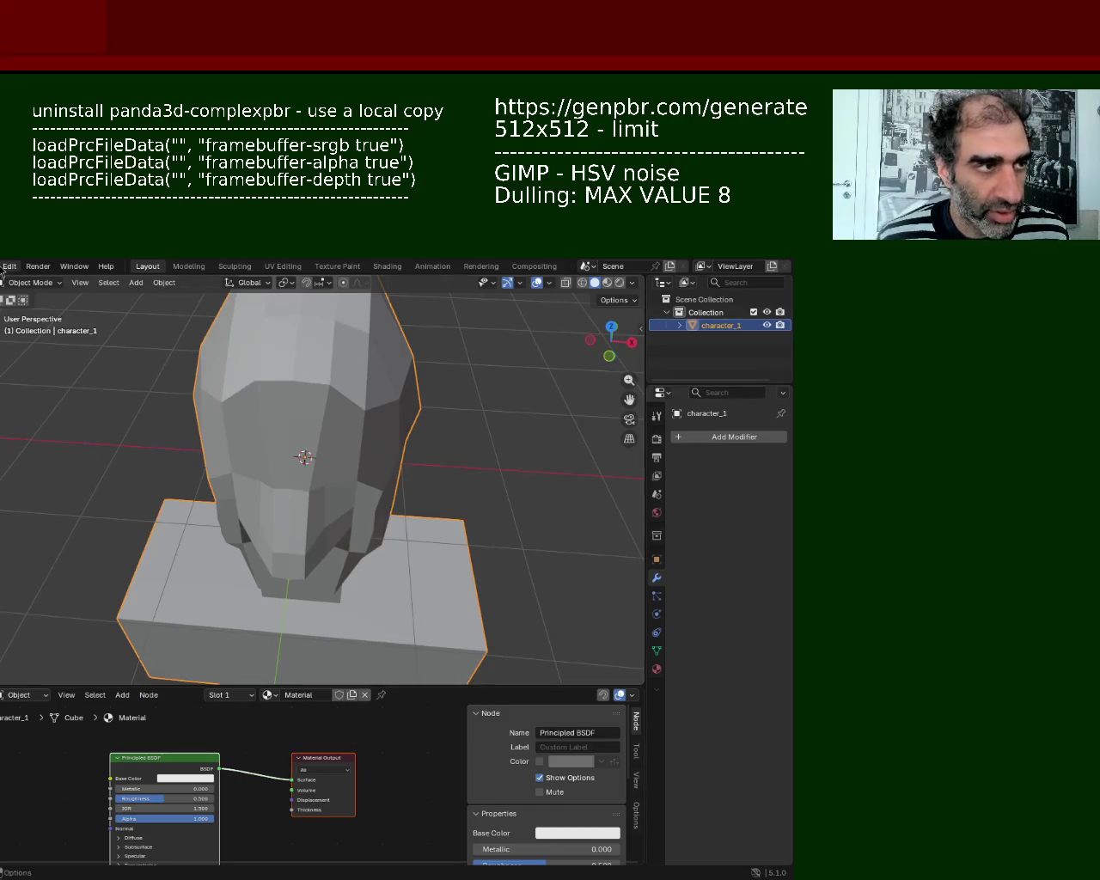
left_click(3, 267)
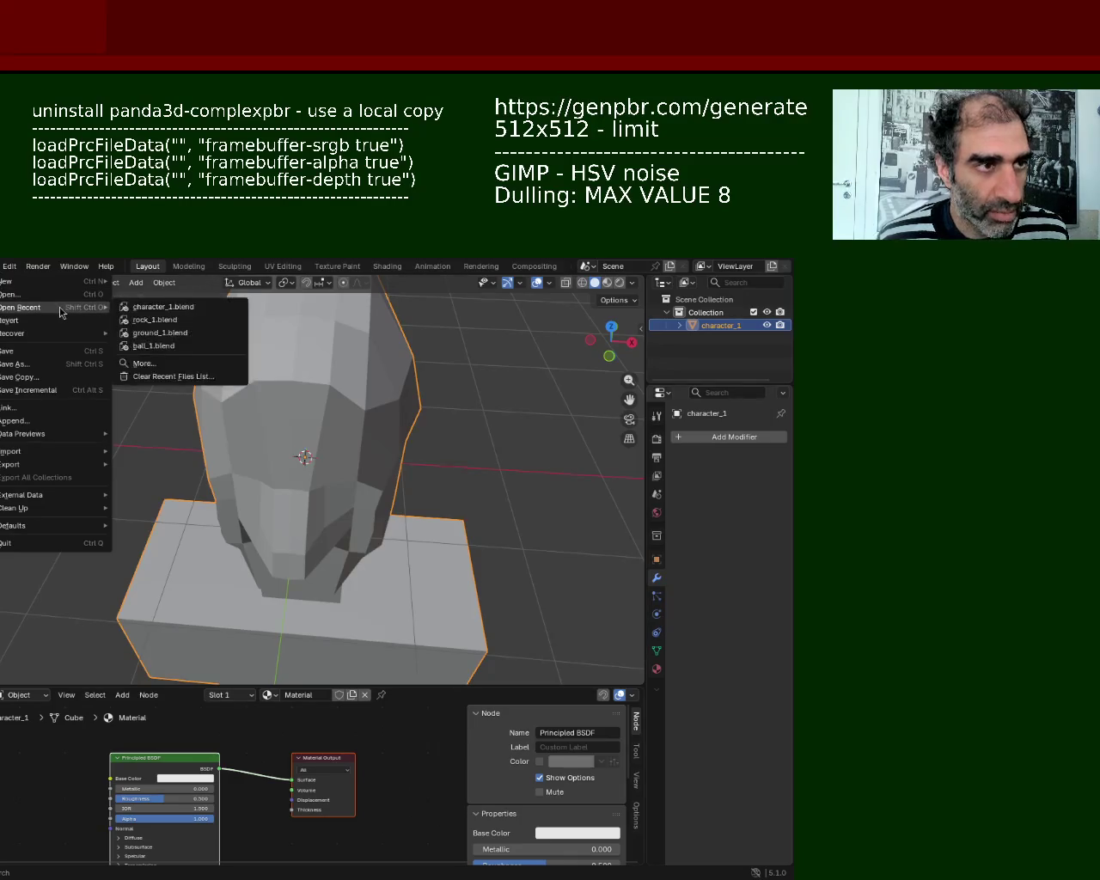
mouse_move(26, 307)
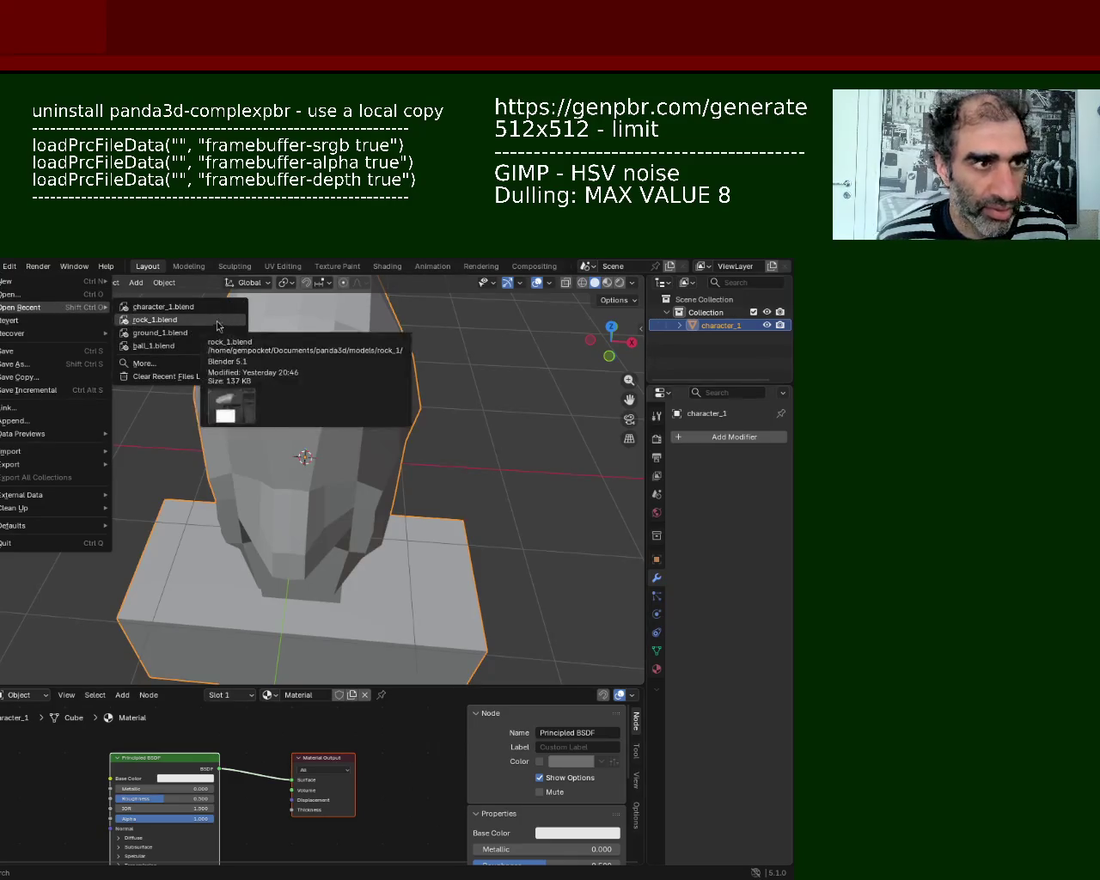
left_click(209, 333)
Step: Inspect the ground_1 terrain plane from steep and low angles, saving the file along the way
mouse_move(443, 413)
middle_mouse_down()
mouse_move(496, 514)
mouse_move(555, 450)
mouse_move(559, 412)
mouse_move(563, 445)
mouse_move(500, 438)
mouse_move(451, 491)
mouse_move(504, 516)
mouse_move(525, 445)
mouse_move(548, 428)
mouse_move(589, 470)
mouse_move(426, 489)
mouse_move(381, 386)
mouse_move(395, 452)
middle_mouse_up()
scroll(395, 453, "up", 5)
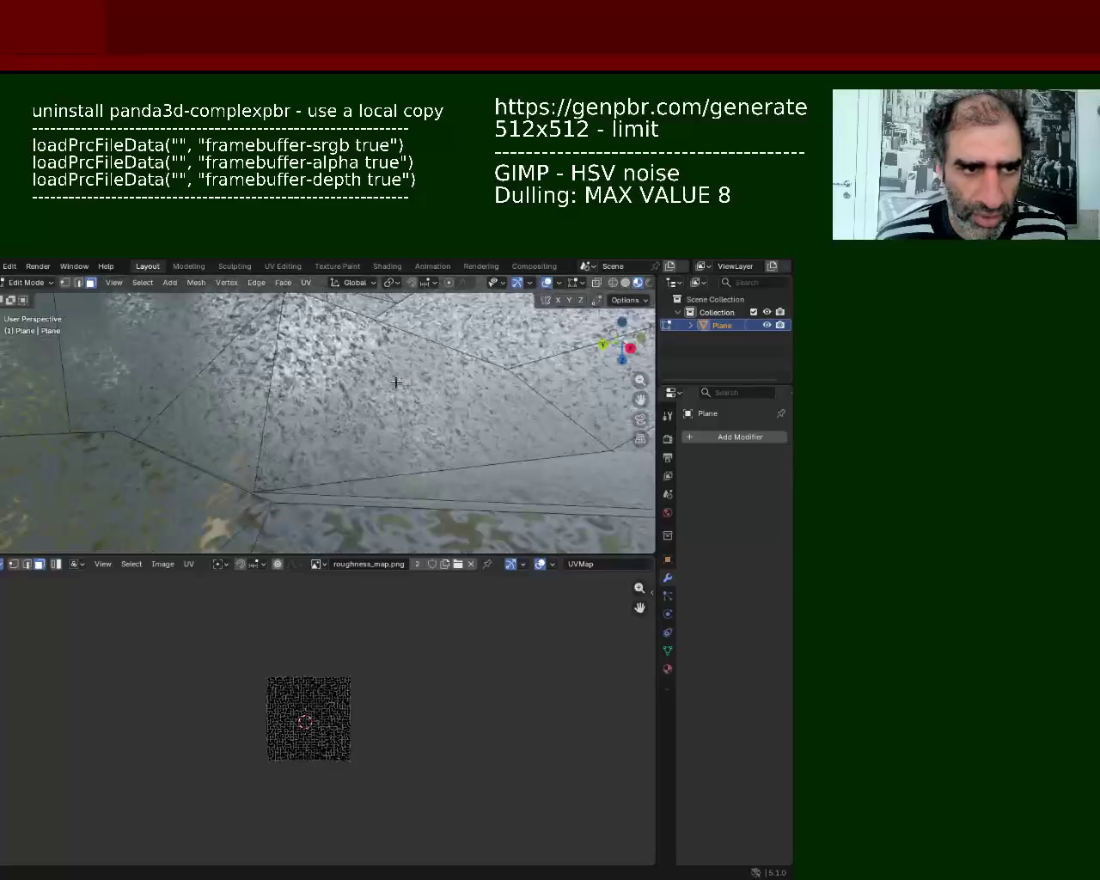
scroll(398, 375, "up", 2)
scroll(398, 374, "down", 2)
scroll(400, 396, "down", 1)
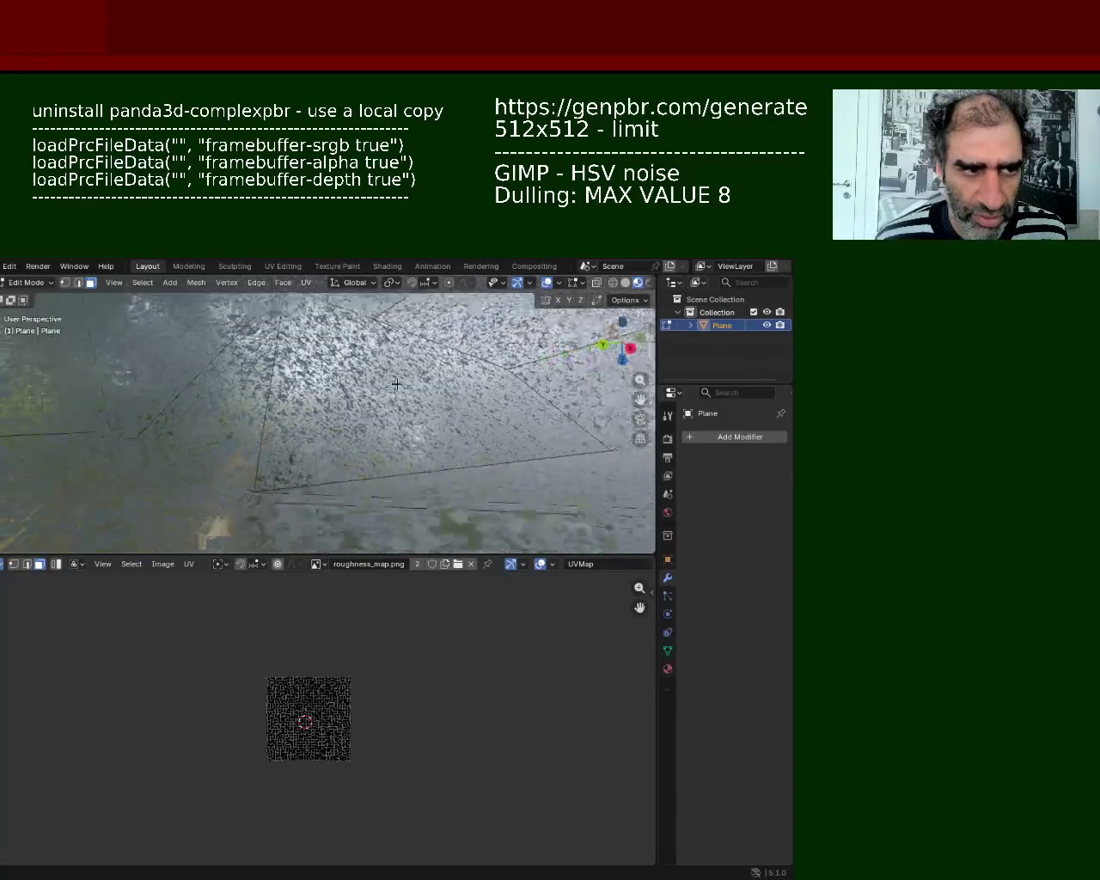
scroll(404, 430, "down", 2)
scroll(407, 450, "down", 2)
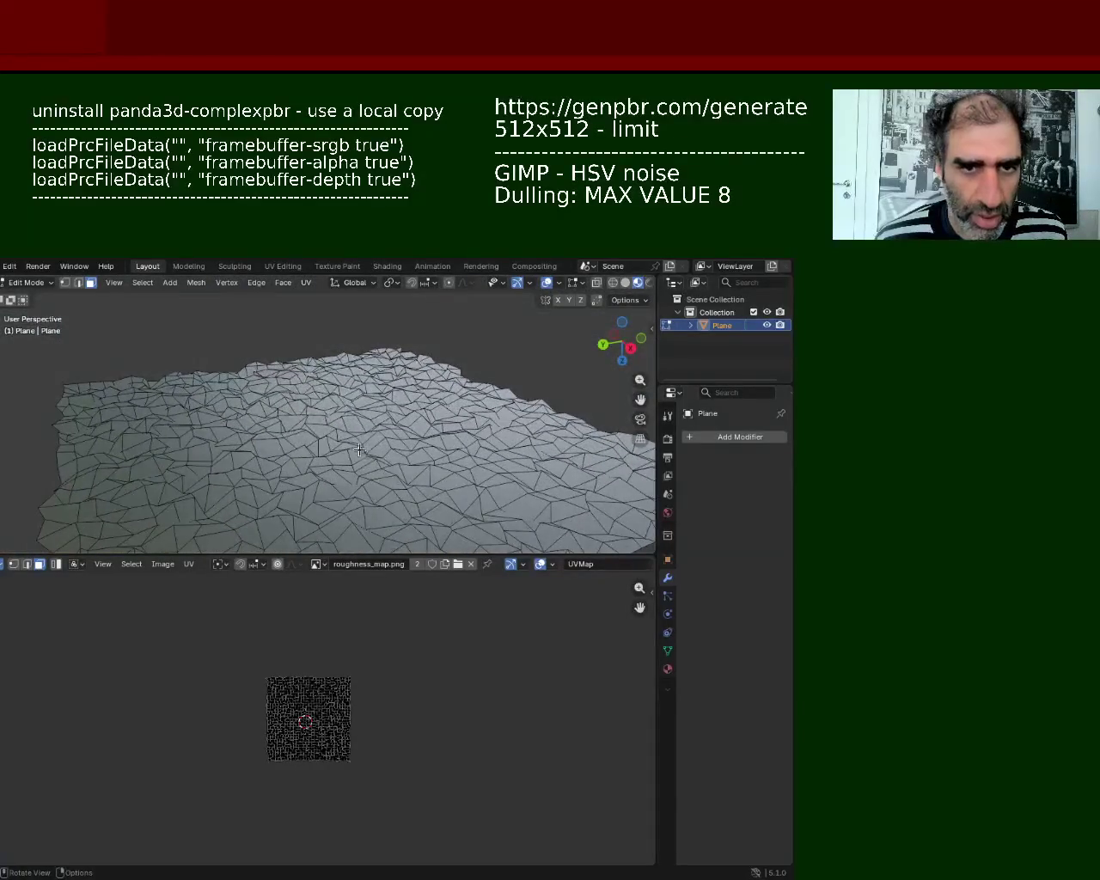
middle_click_drag(436, 503, 433, 423)
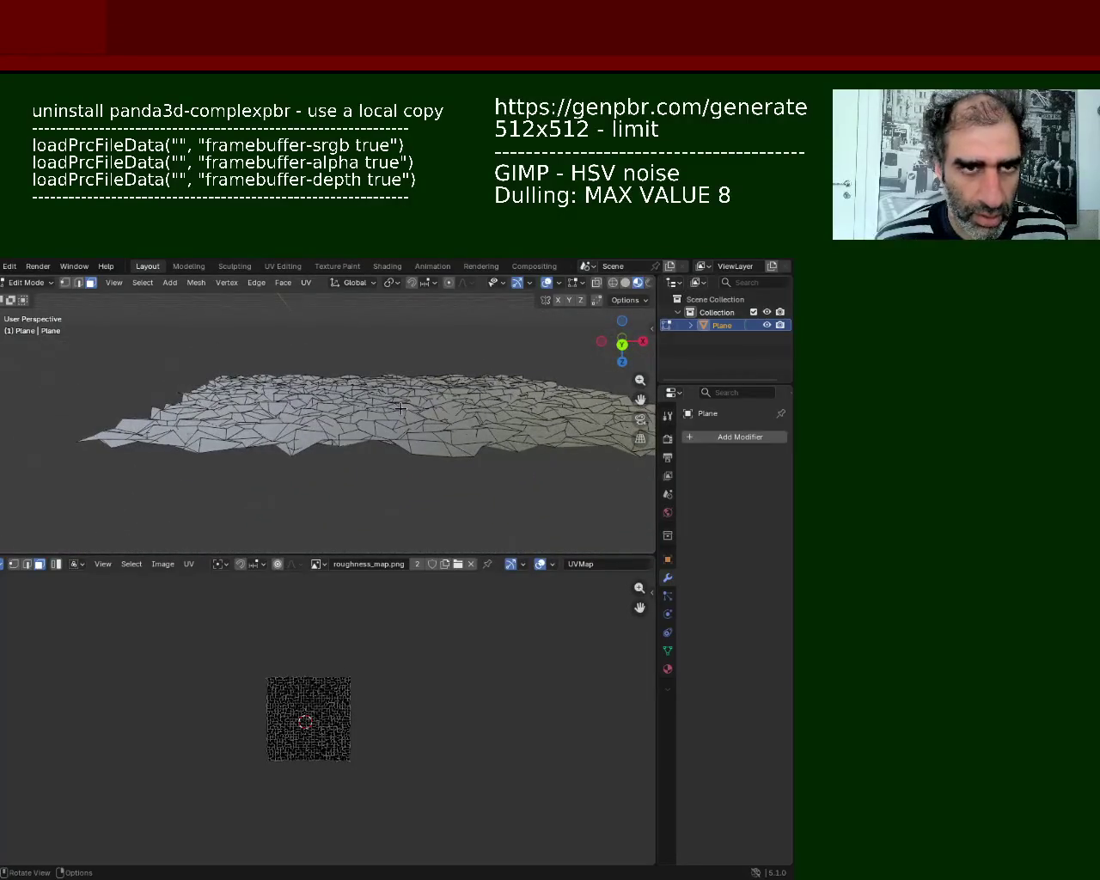
key("ctrl+s")
mouse_move(368, 404)
middle_mouse_down()
mouse_move(471, 397)
mouse_move(335, 394)
middle_mouse_up()
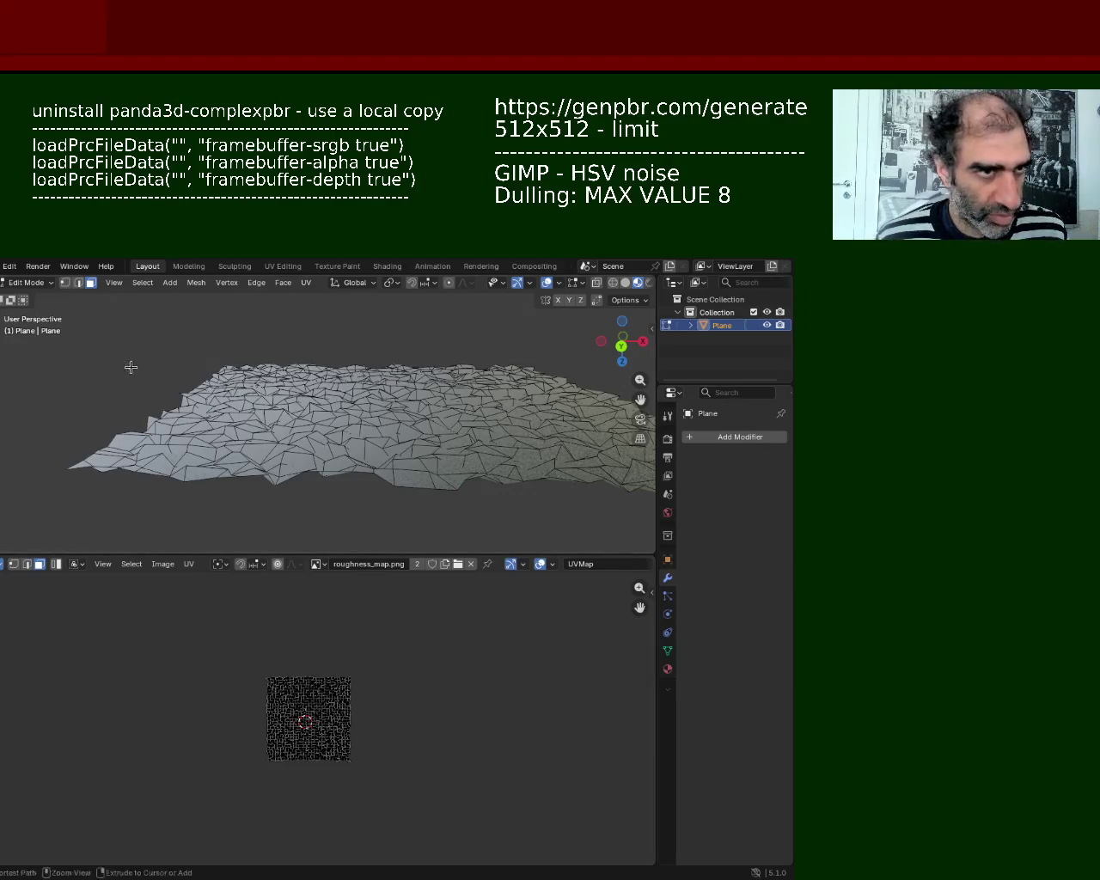
Step: Save ground_1.blend again and open the editor-type menu of the roughness_map.png panel
key("ctrl+s")
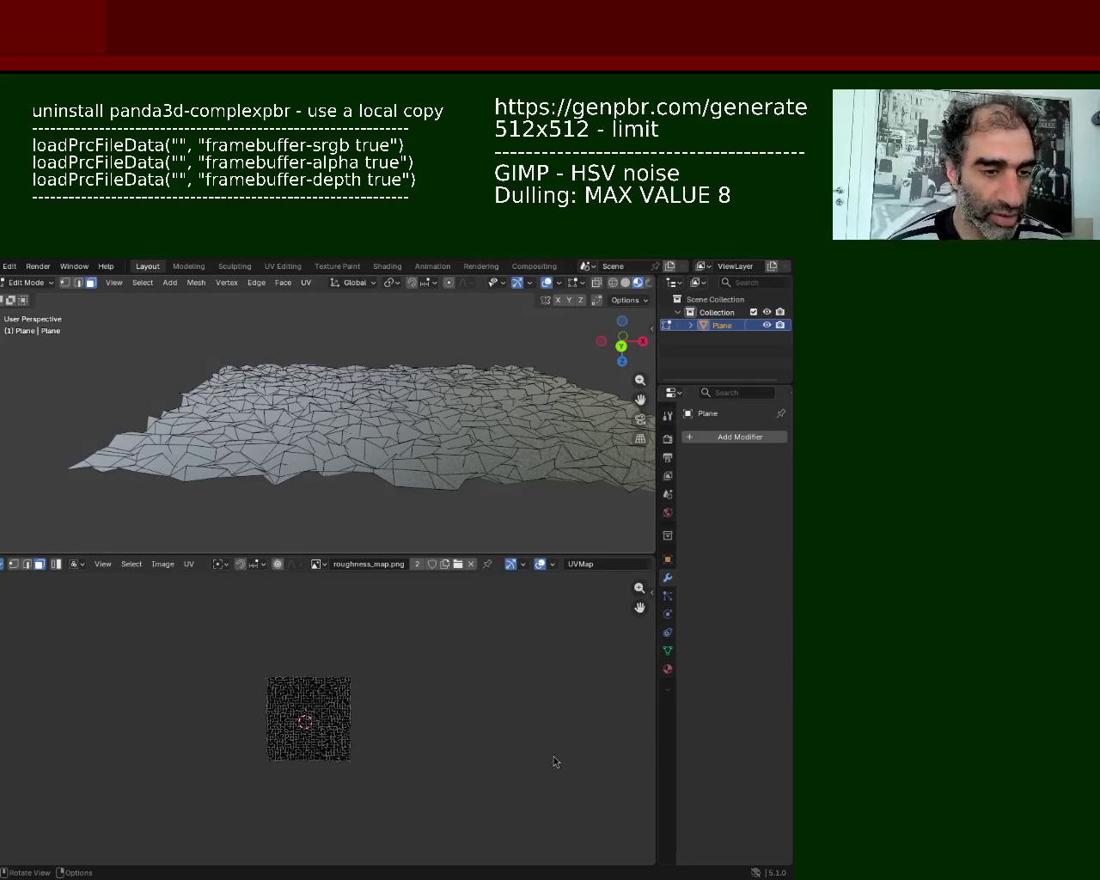
left_click(4, 564)
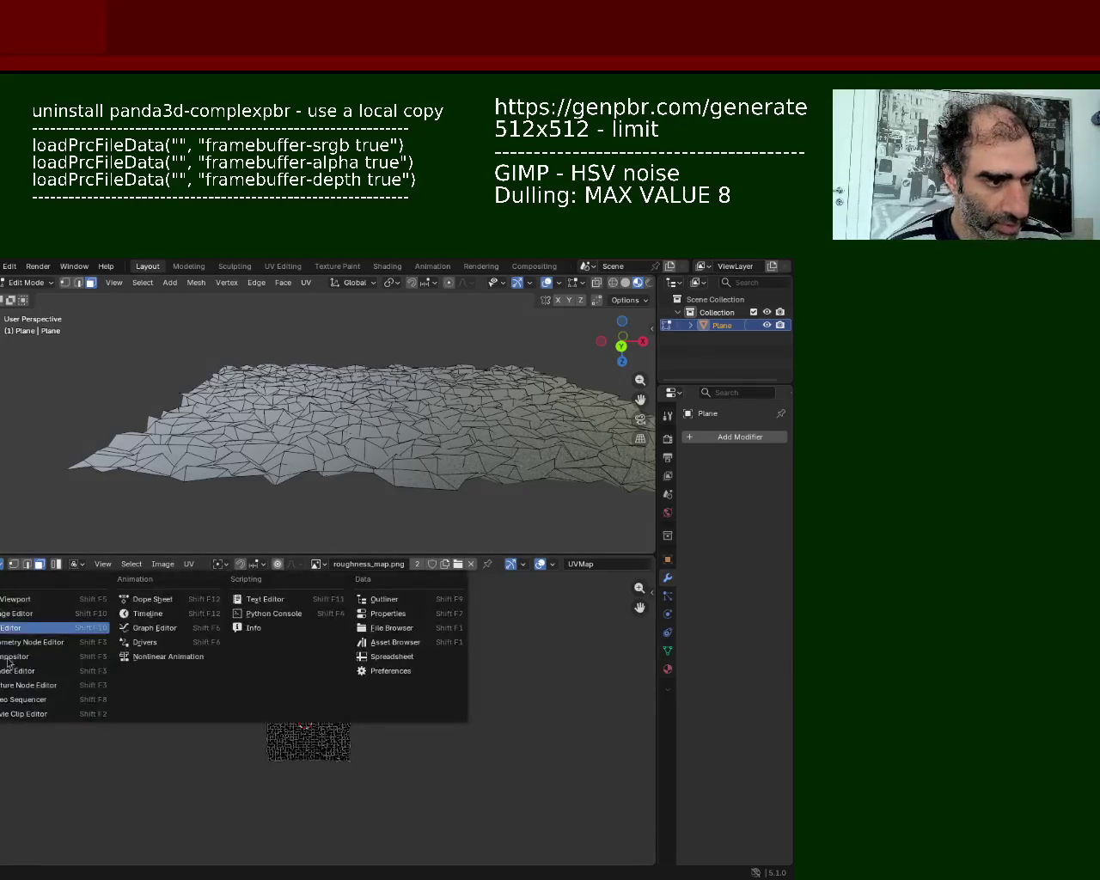
Step: Switch the image panel to the Shader Editor showing the Plane material's texture nodes, and enlarge it
left_click(12, 671)
scroll(342, 663, "down", 2)
scroll(342, 663, "down", 2)
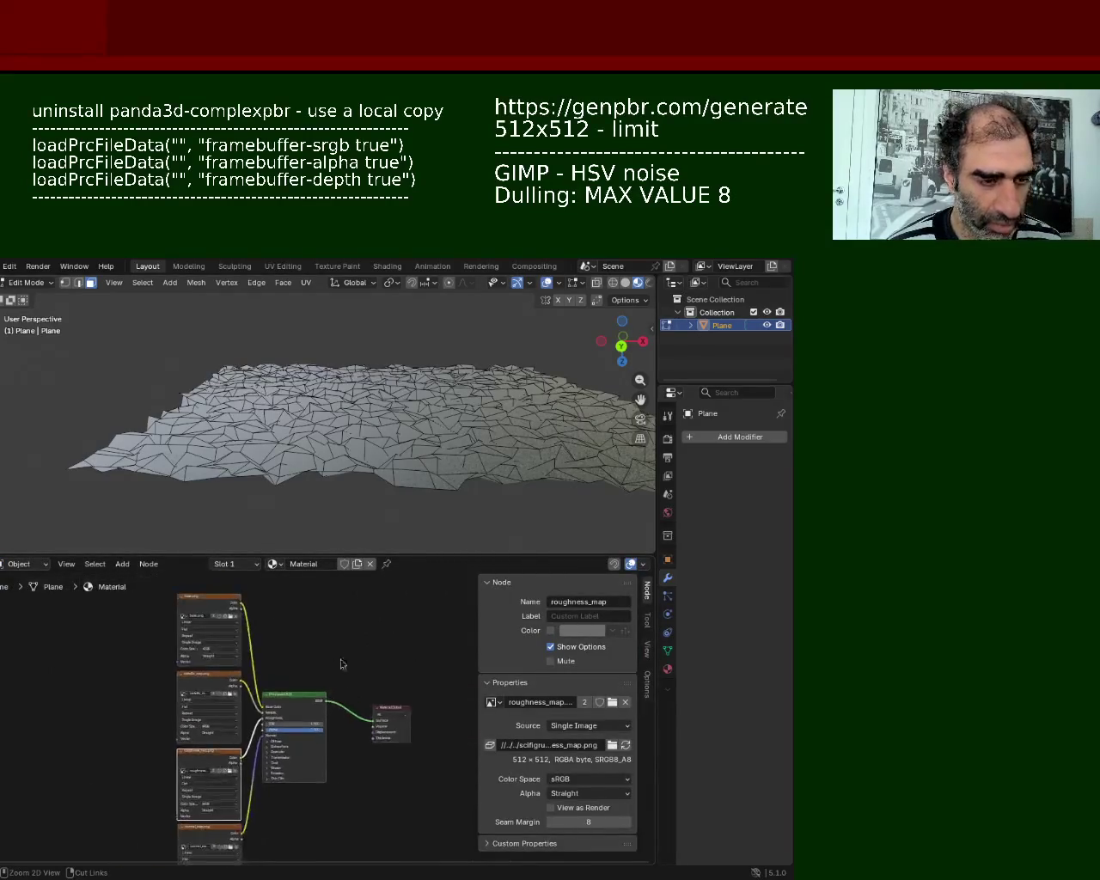
scroll(341, 664, "down", 2)
scroll(334, 787, "down", 1)
mouse_move(334, 786)
middle_mouse_down()
mouse_move(356, 730)
mouse_move(137, 590)
mouse_move(146, 585)
middle_mouse_up()
middle_click_drag(464, 763, 120, 725)
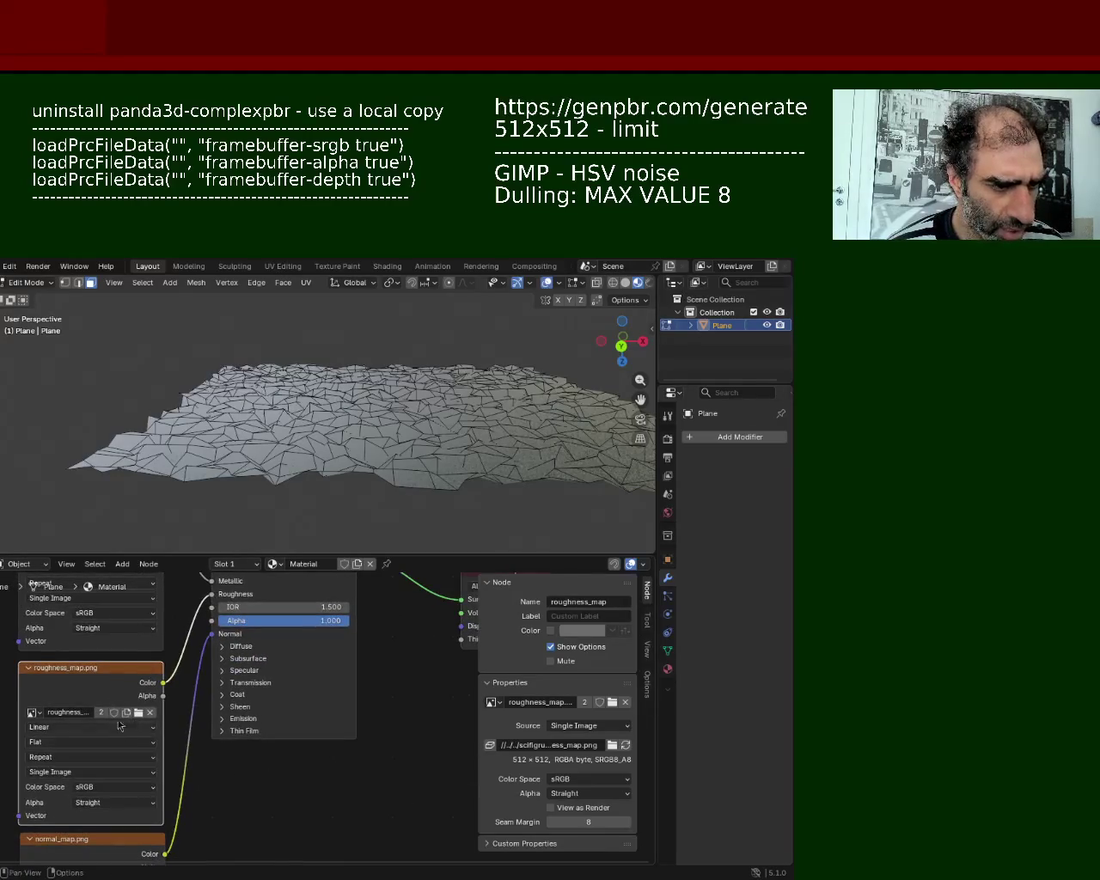
double_click(71, 717)
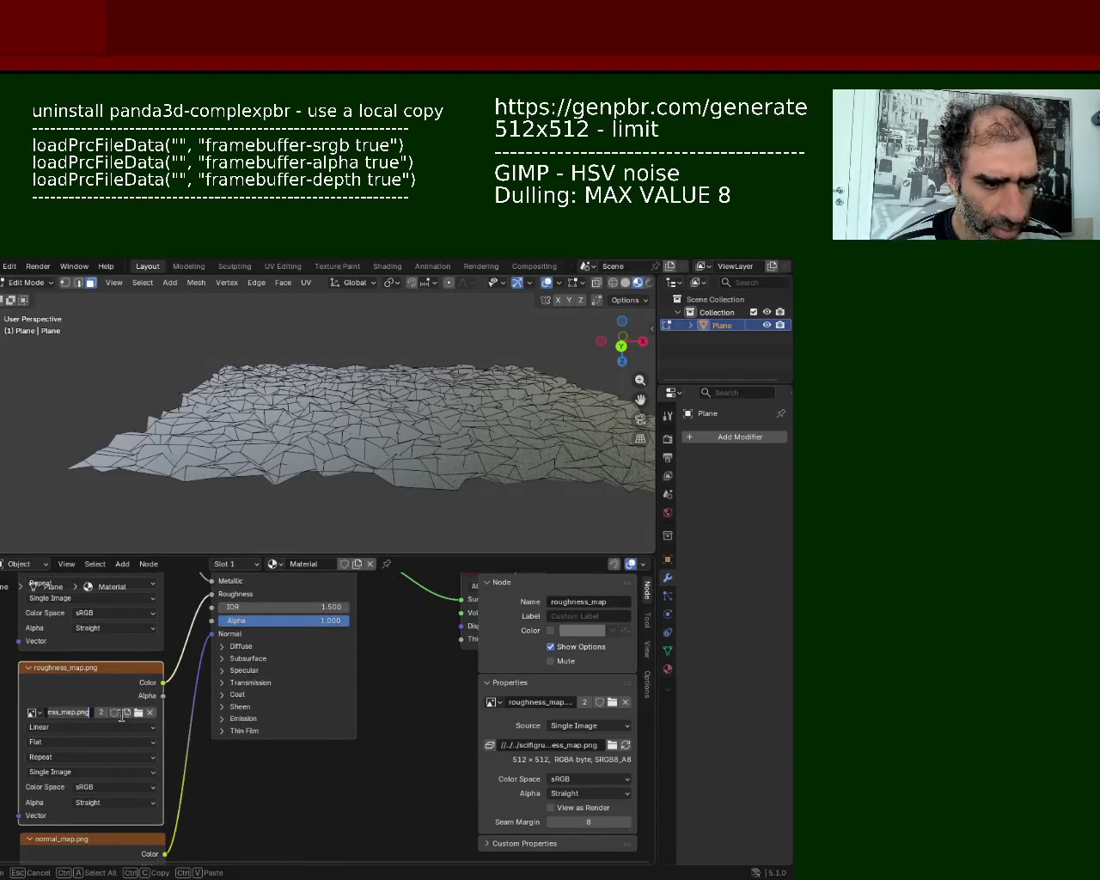
key("Escape")
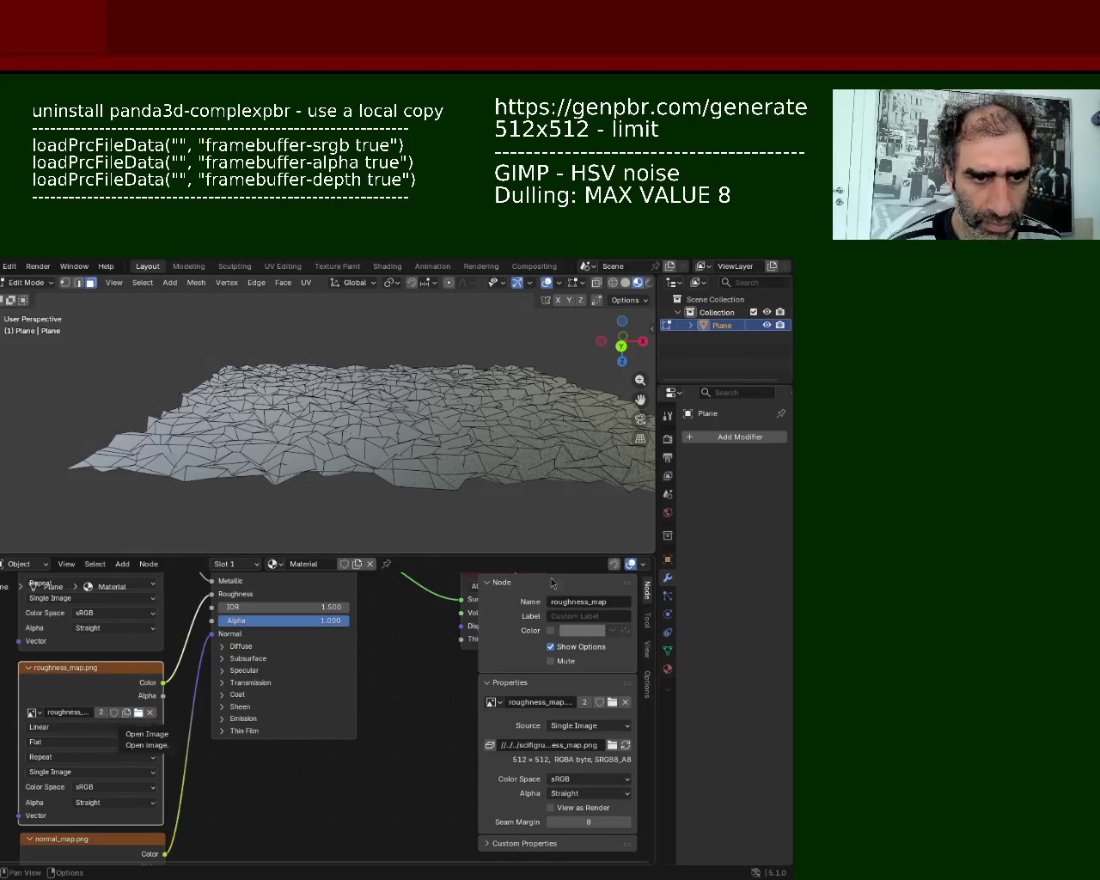
middle_click_drag(370, 661, 295, 684)
scroll(297, 688, "down", 5)
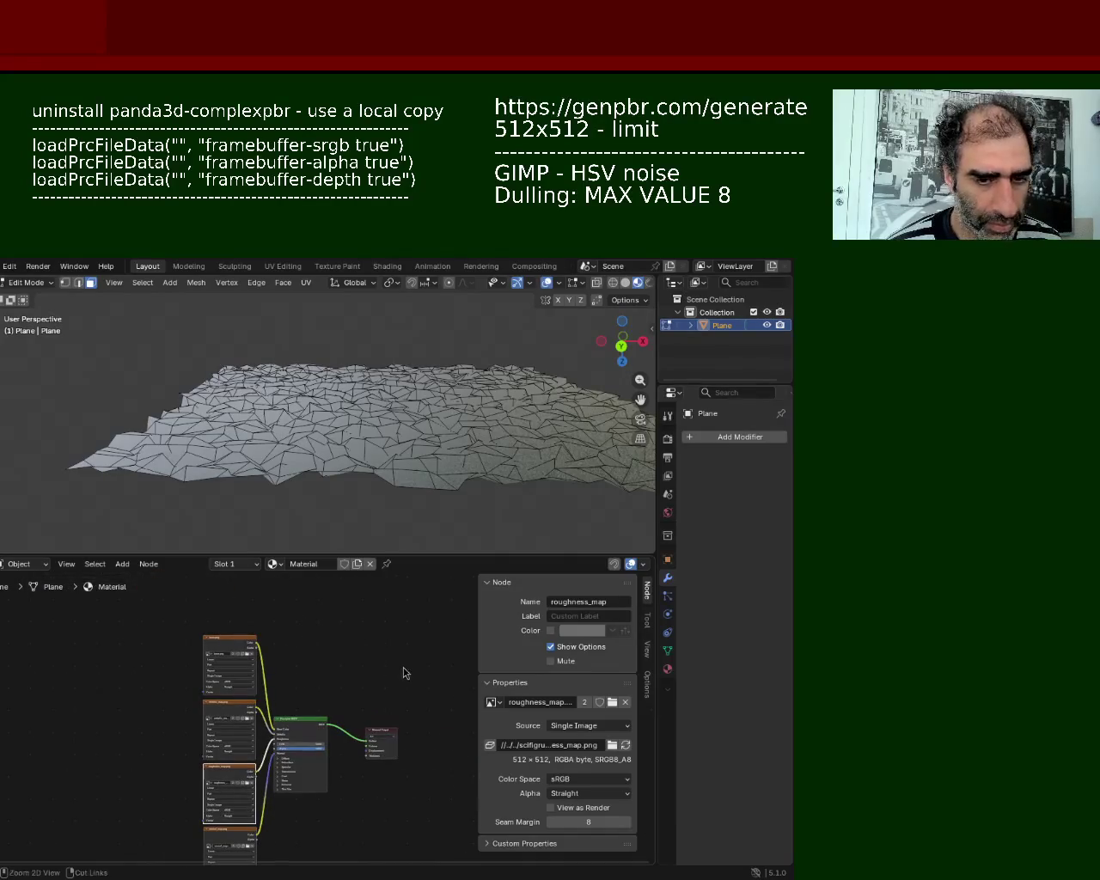
left_click_drag(380, 541, 363, 442)
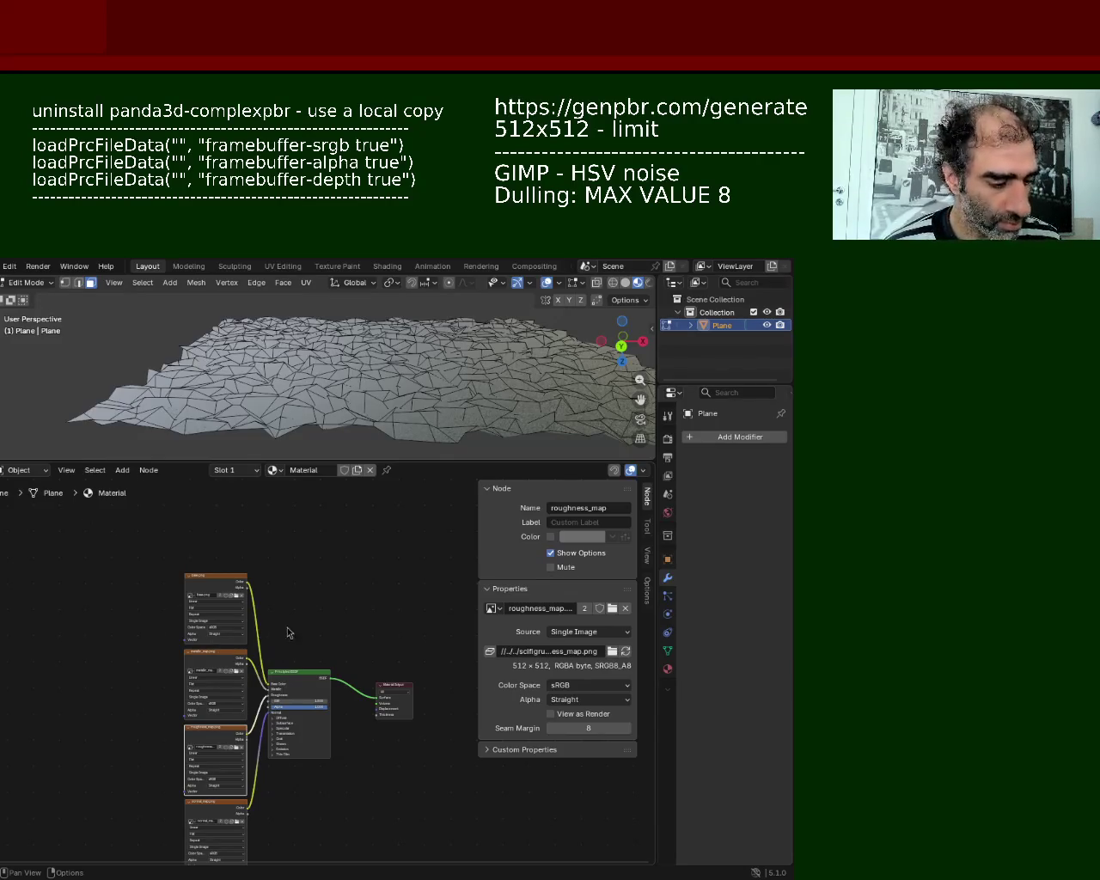
Step: Add an empty Image Texture node above the existing material nodes
key("shift+a")
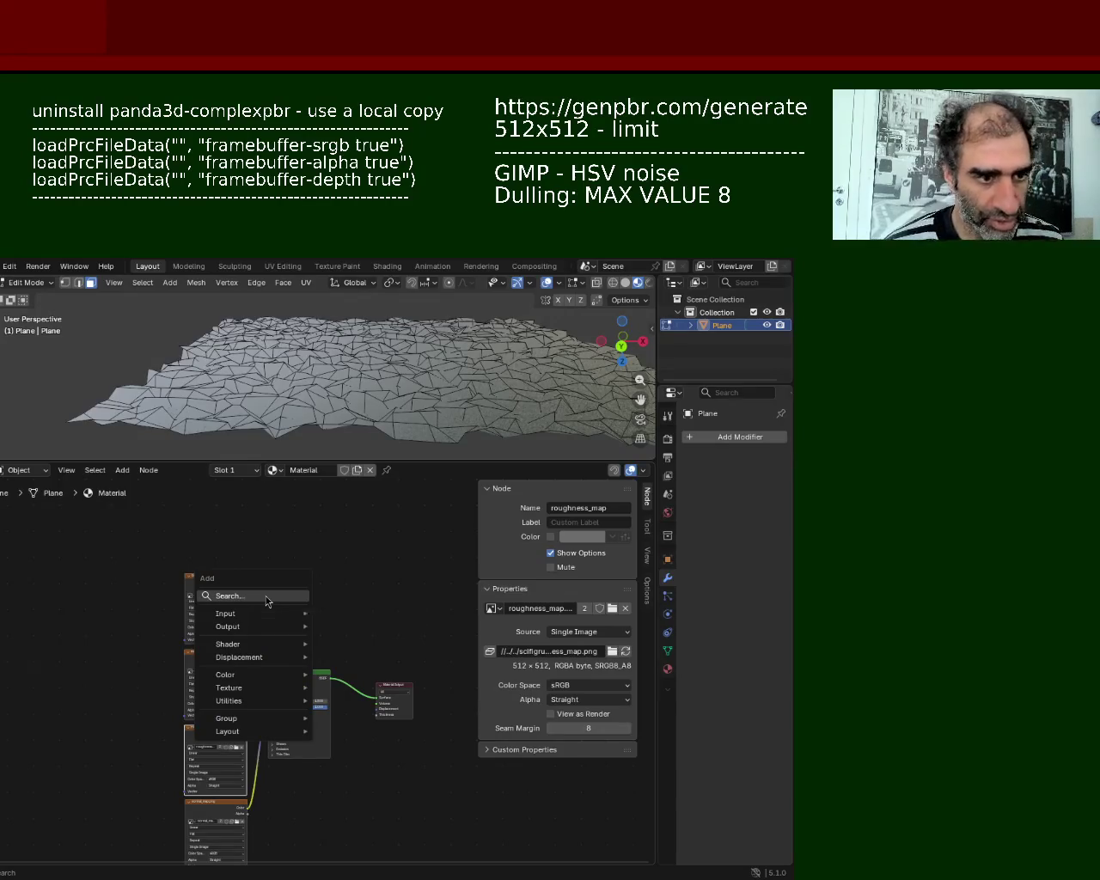
type("image")
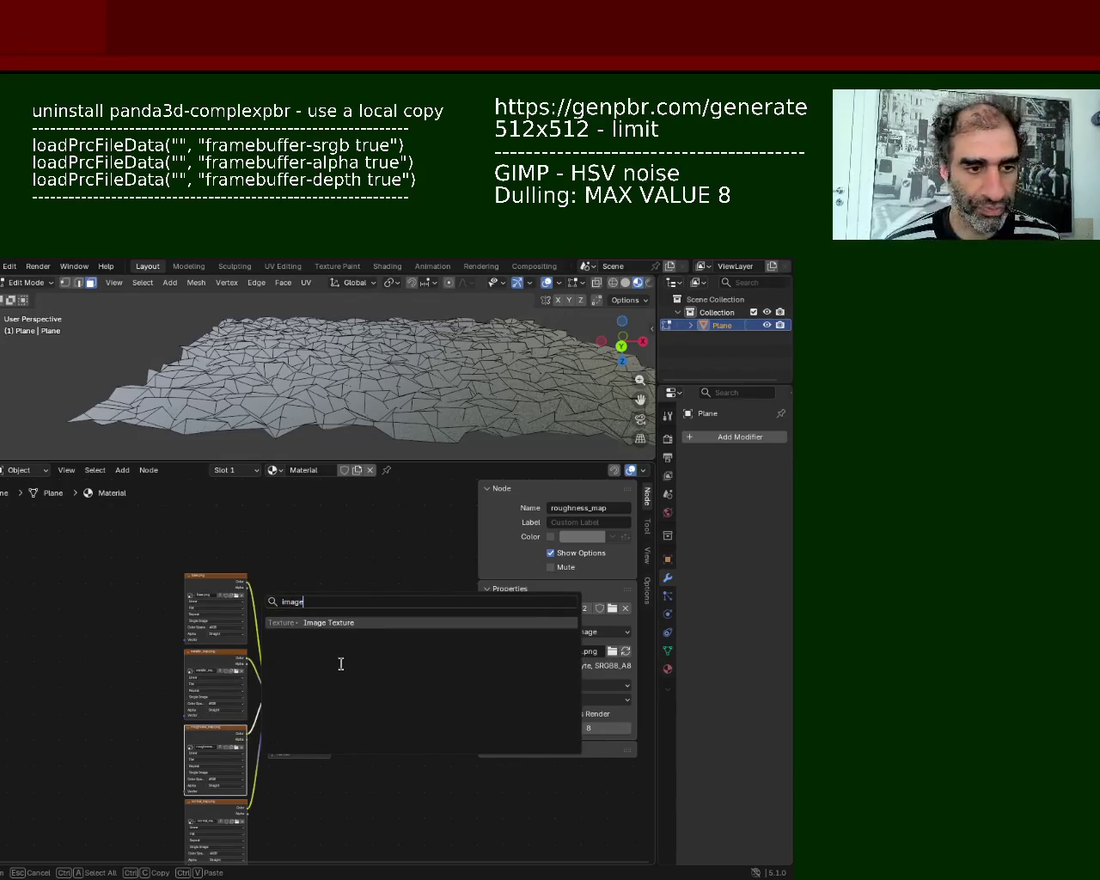
left_click(360, 625)
left_click(279, 548)
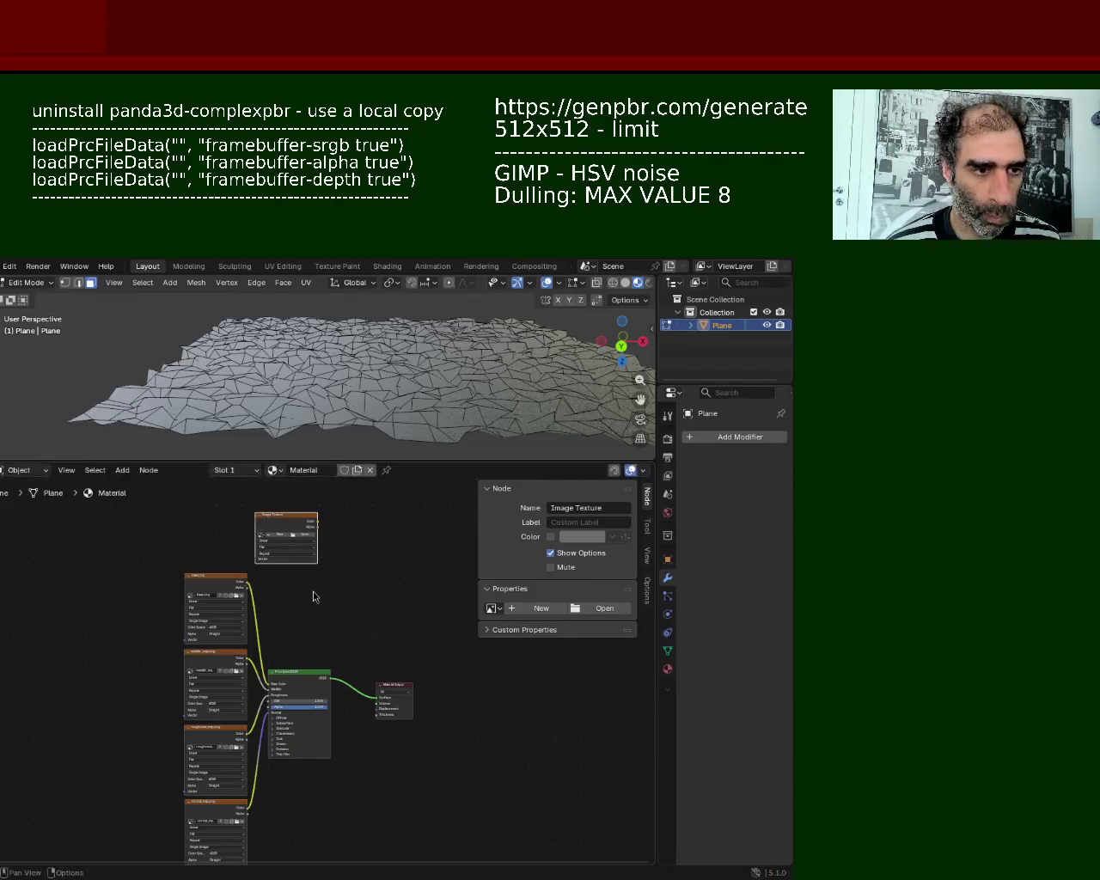
Step: Add a Mix Shader node and link the Principled BSDF output into it
key("shift+a")
left_click(314, 594)
type("mix")
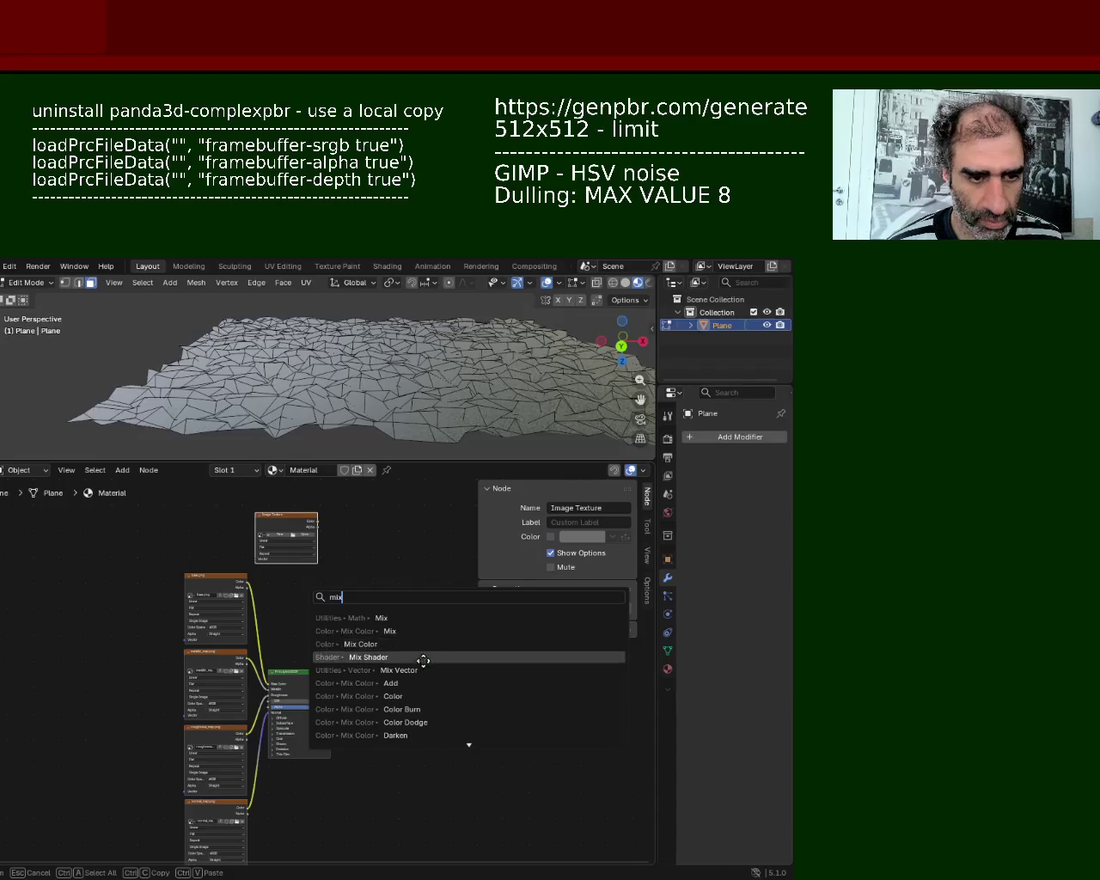
left_click(422, 656)
left_click(365, 607)
left_click_drag(310, 541, 316, 600)
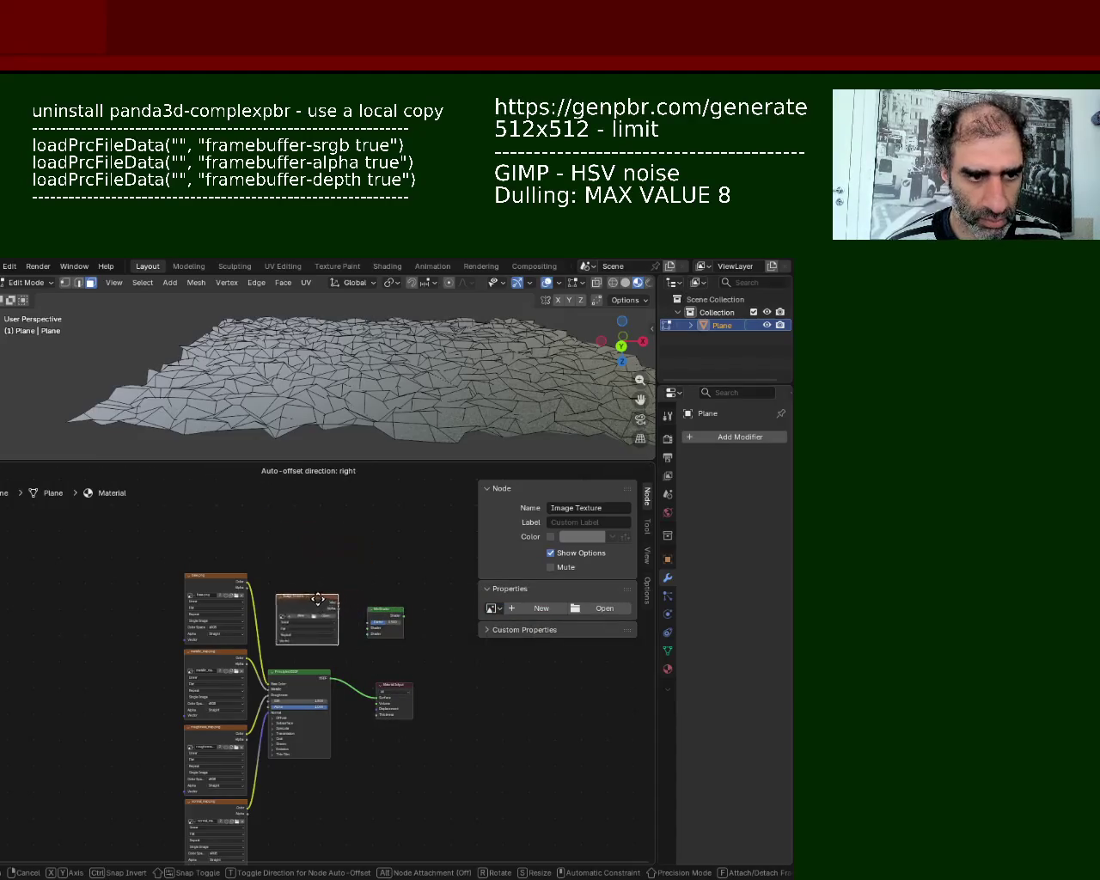
left_click_drag(389, 617, 385, 623)
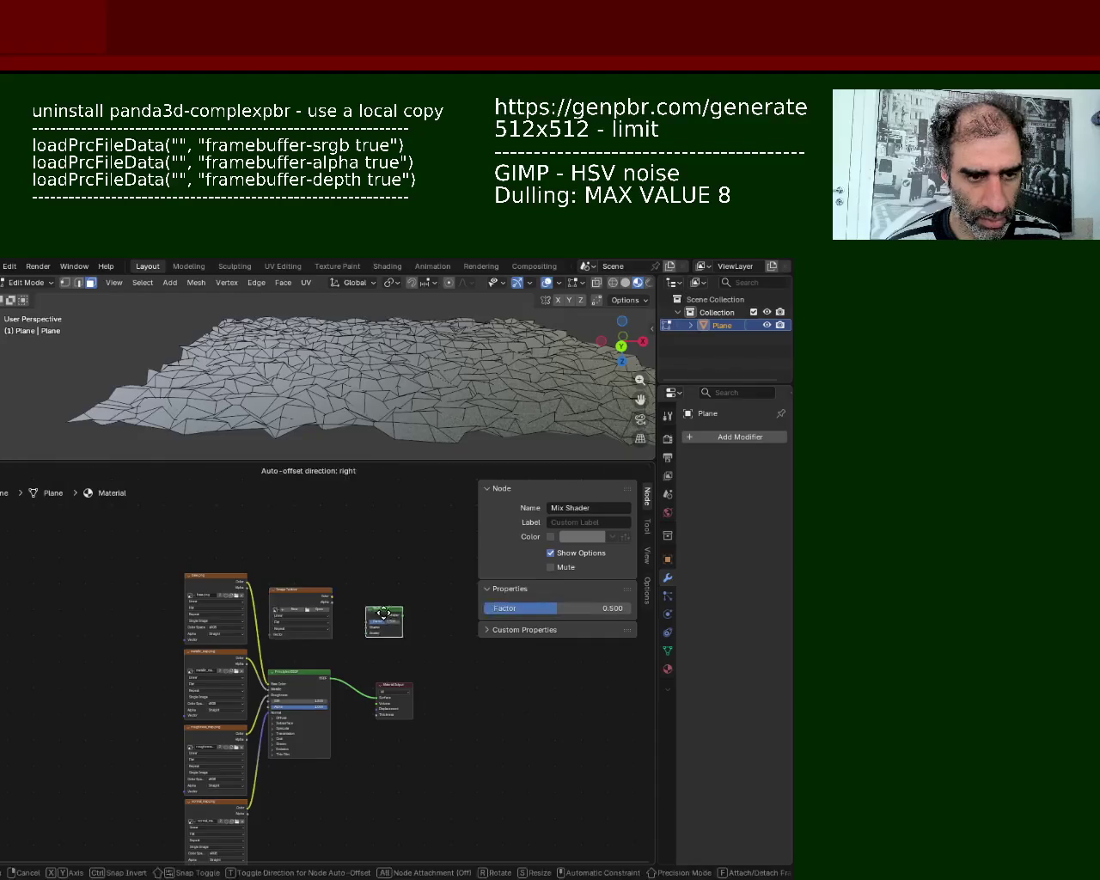
mouse_move(378, 698)
left_mouse_down()
mouse_move(357, 674)
mouse_move(362, 639)
left_mouse_up()
key("Escape")
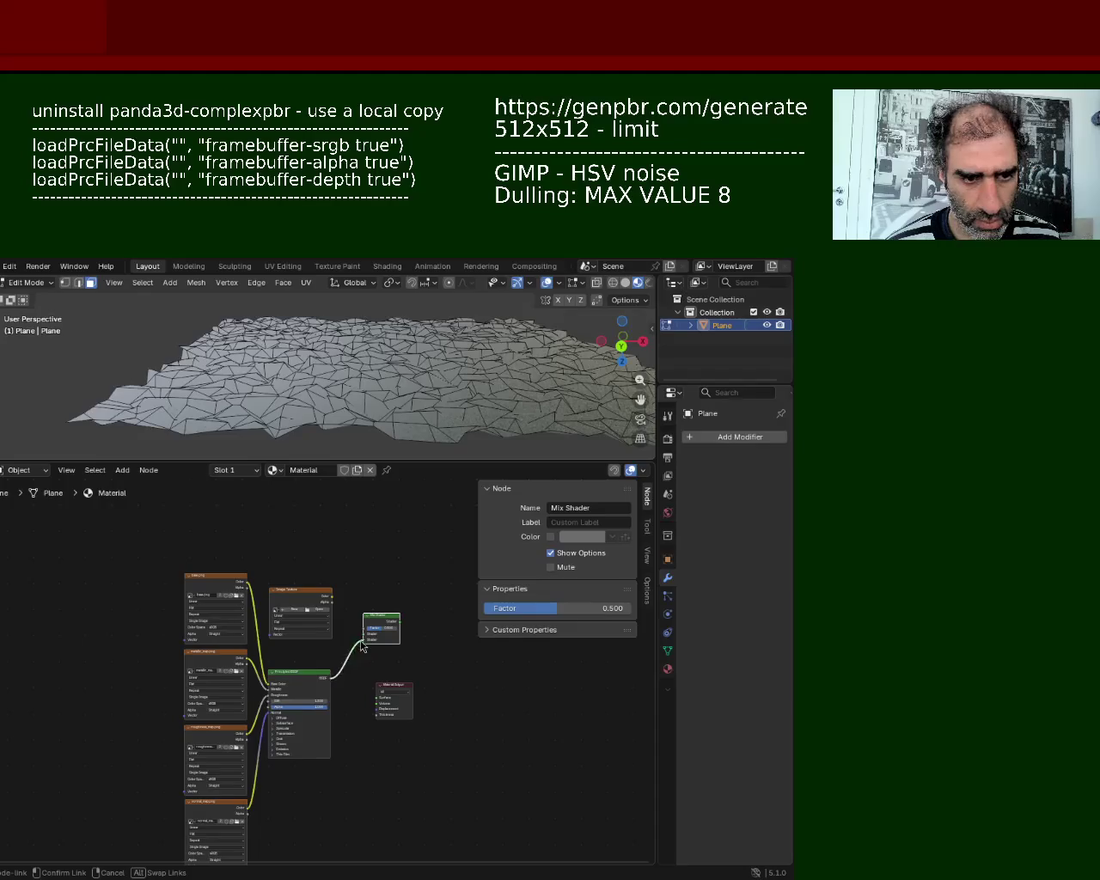
Step: Move the new Image Texture node down near the bottom of the node tree
middle_click_drag(346, 730, 361, 697)
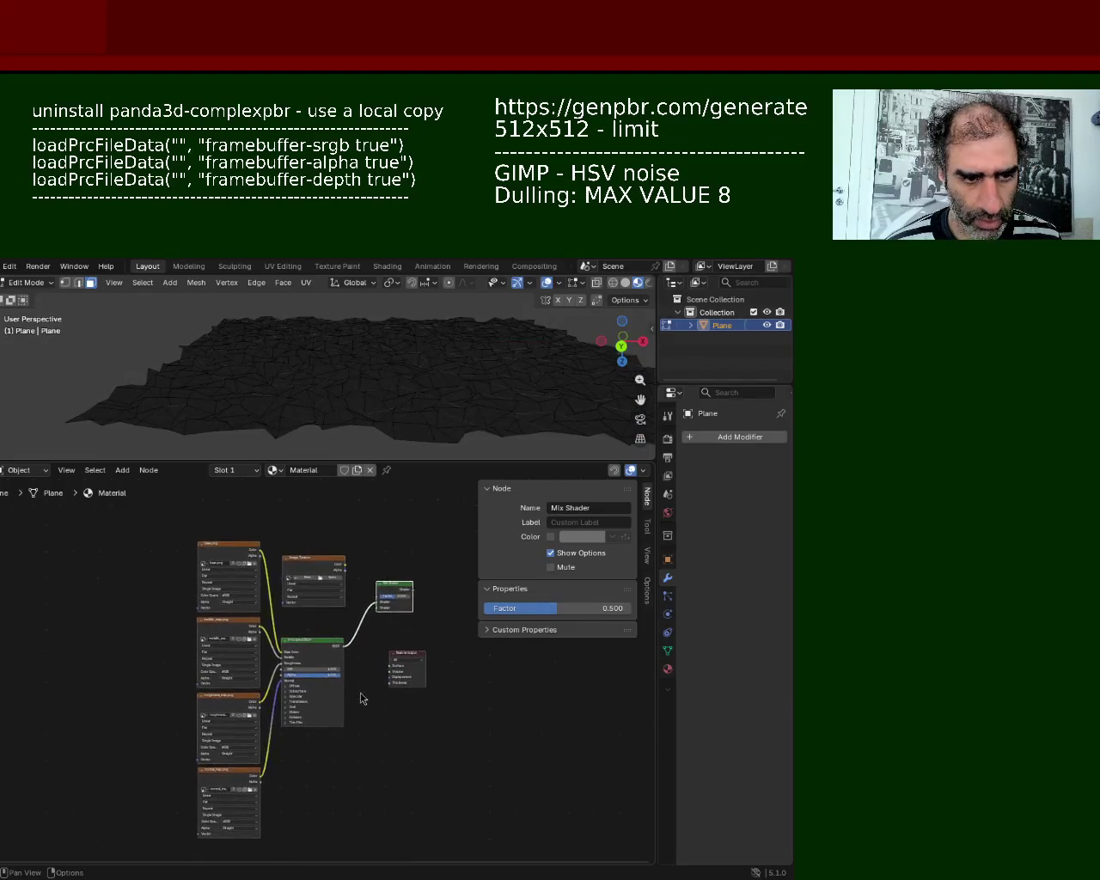
mouse_move(316, 564)
left_mouse_down()
mouse_move(317, 769)
mouse_move(311, 742)
left_mouse_up()
key("shift+a")
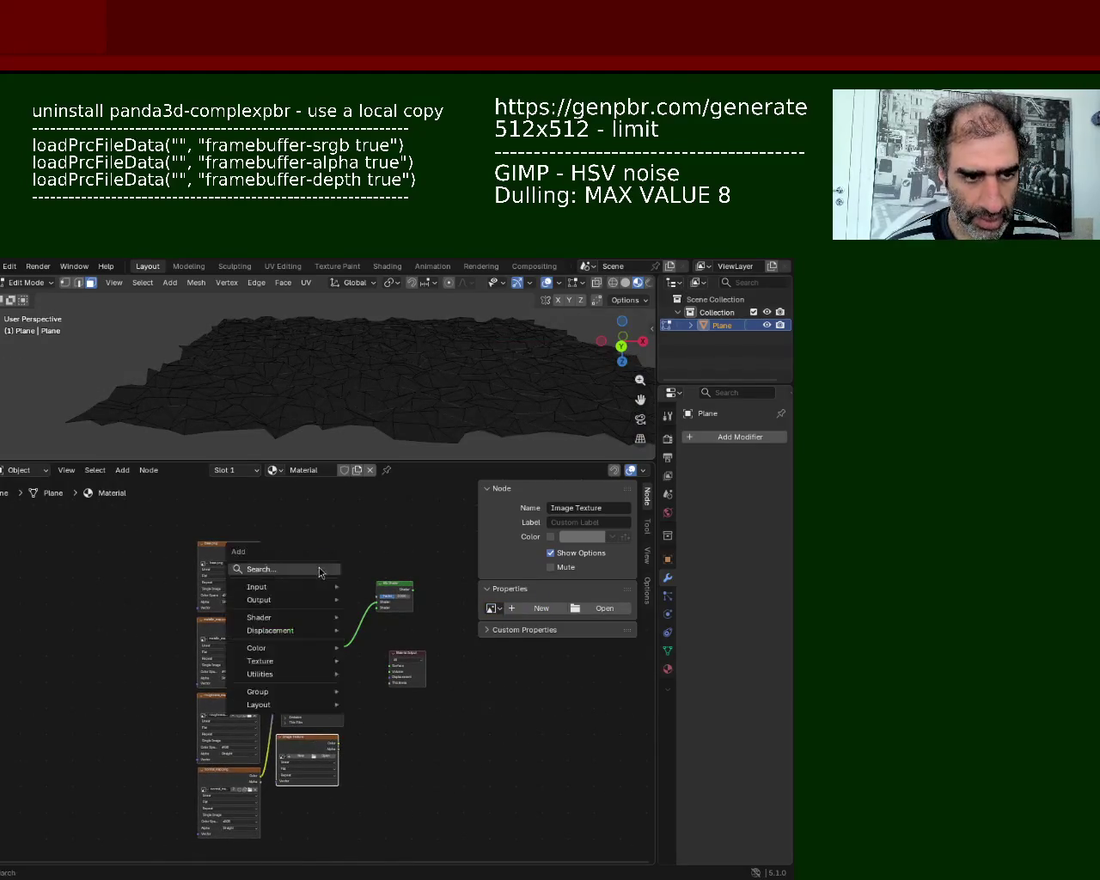
Step: Add an Ambient Occlusion node and set its colour to black
left_click(319, 567)
type("ao")
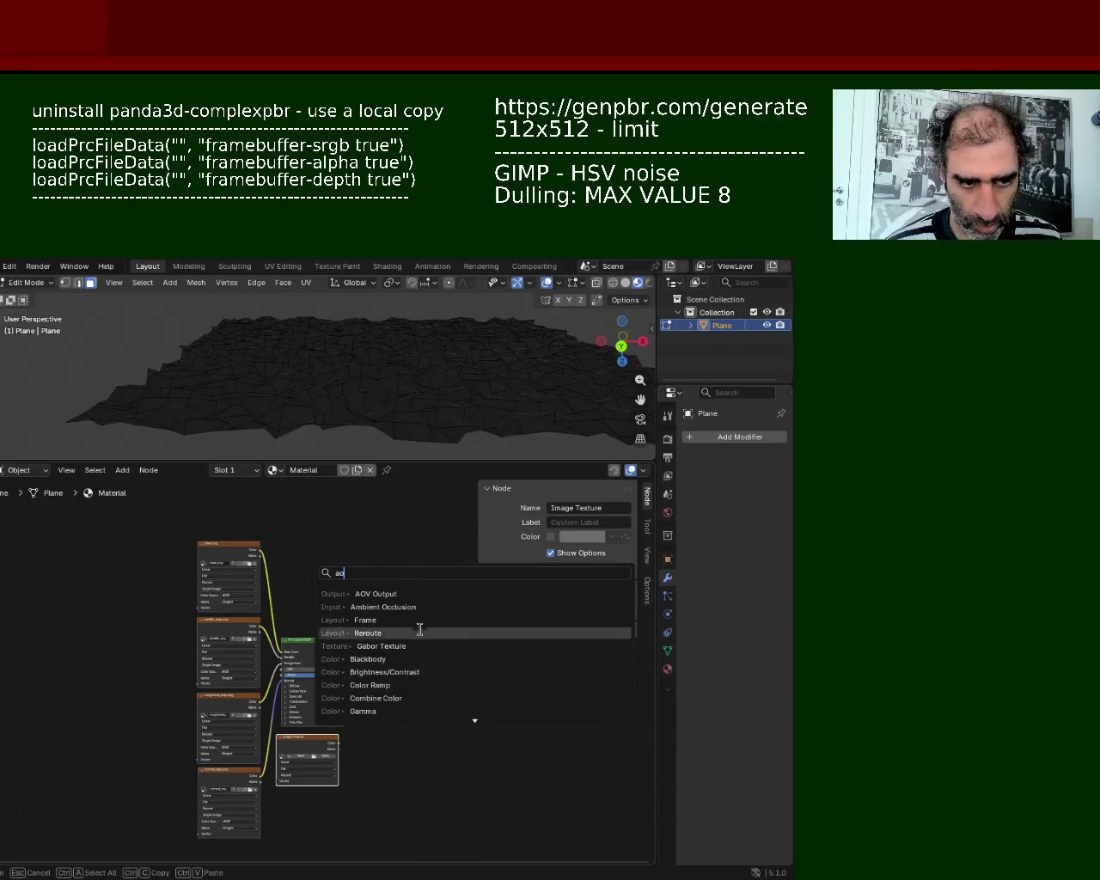
left_click(377, 607)
left_click(296, 544)
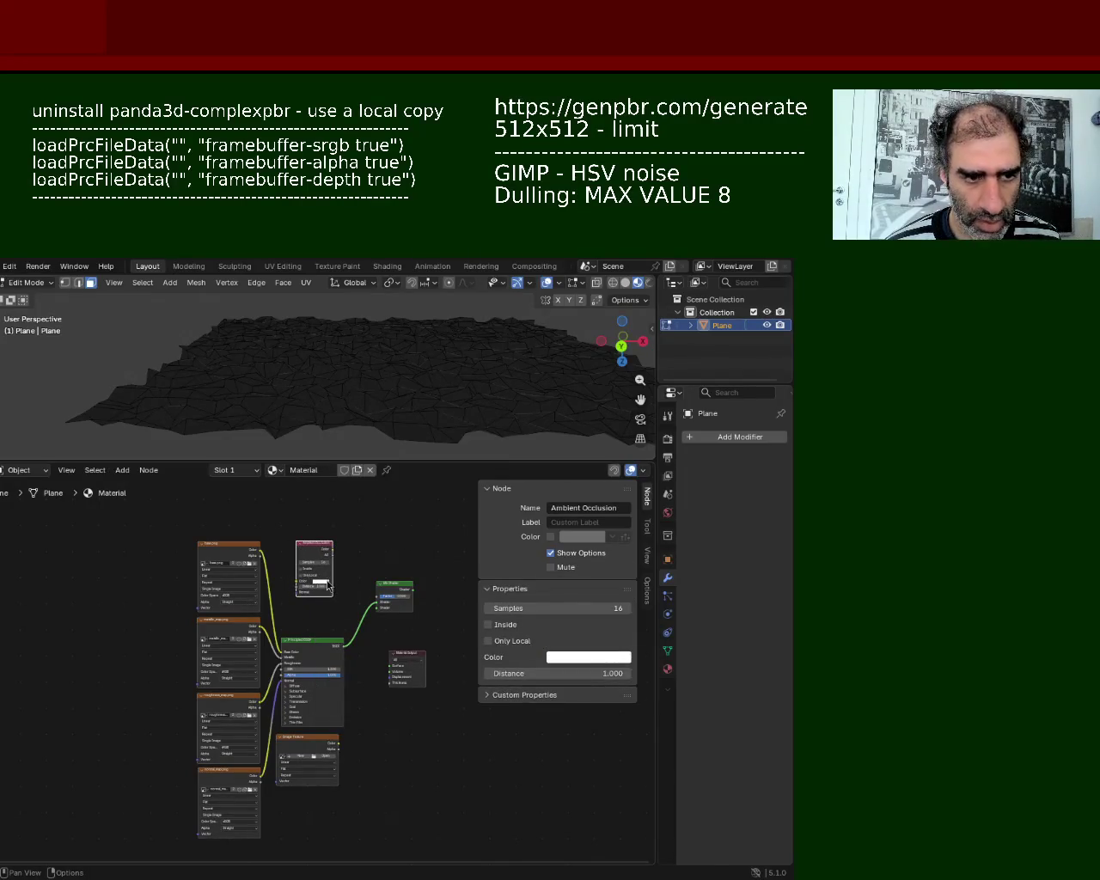
left_click(326, 584)
left_click_drag(362, 499, 364, 542)
Step: Link the AO Color output to the Mix Shader Factor and the new Image Texture into the Mix Shader
mouse_move(401, 528)
middle_mouse_down("ctrl")
mouse_move(324, 567)
mouse_move(275, 540)
middle_mouse_up("ctrl")
mouse_move(275, 537)
left_mouse_down()
mouse_move(223, 544)
mouse_move(395, 667)
left_mouse_up()
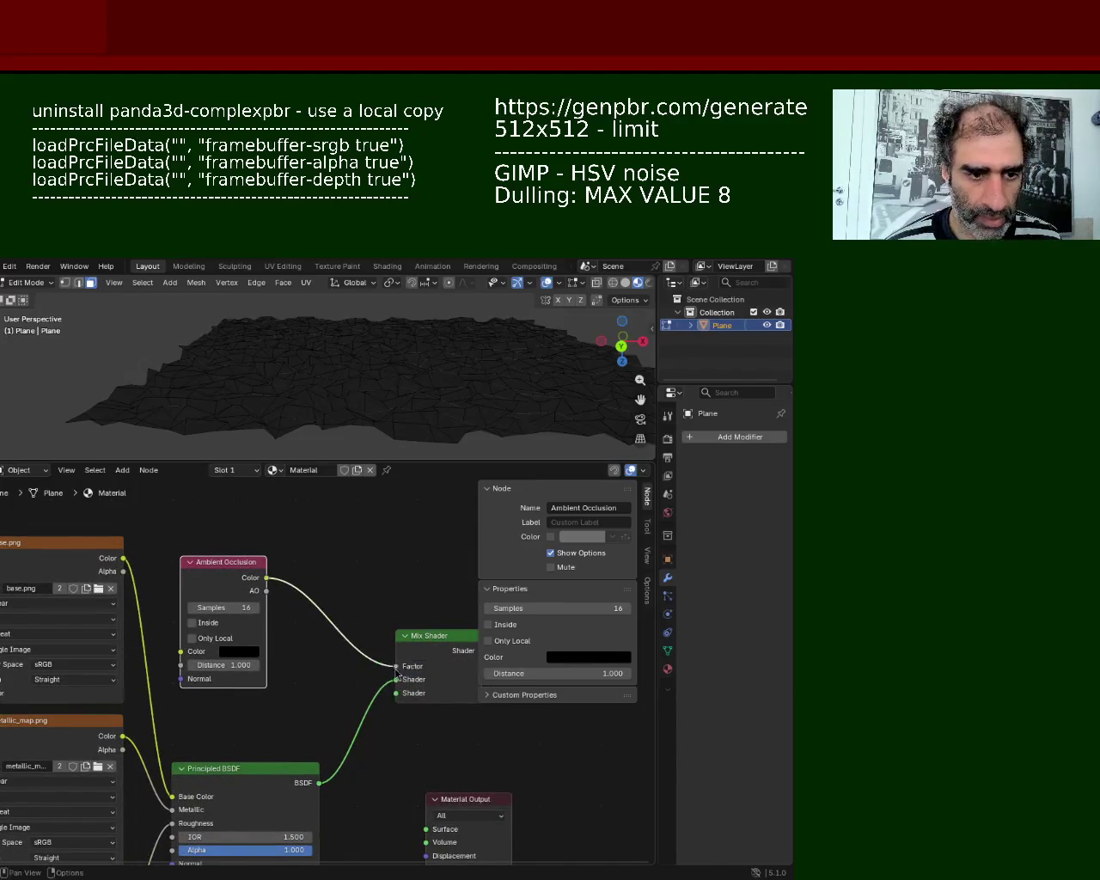
scroll(329, 651, "down", 4)
middle_click_drag(319, 720, 307, 607)
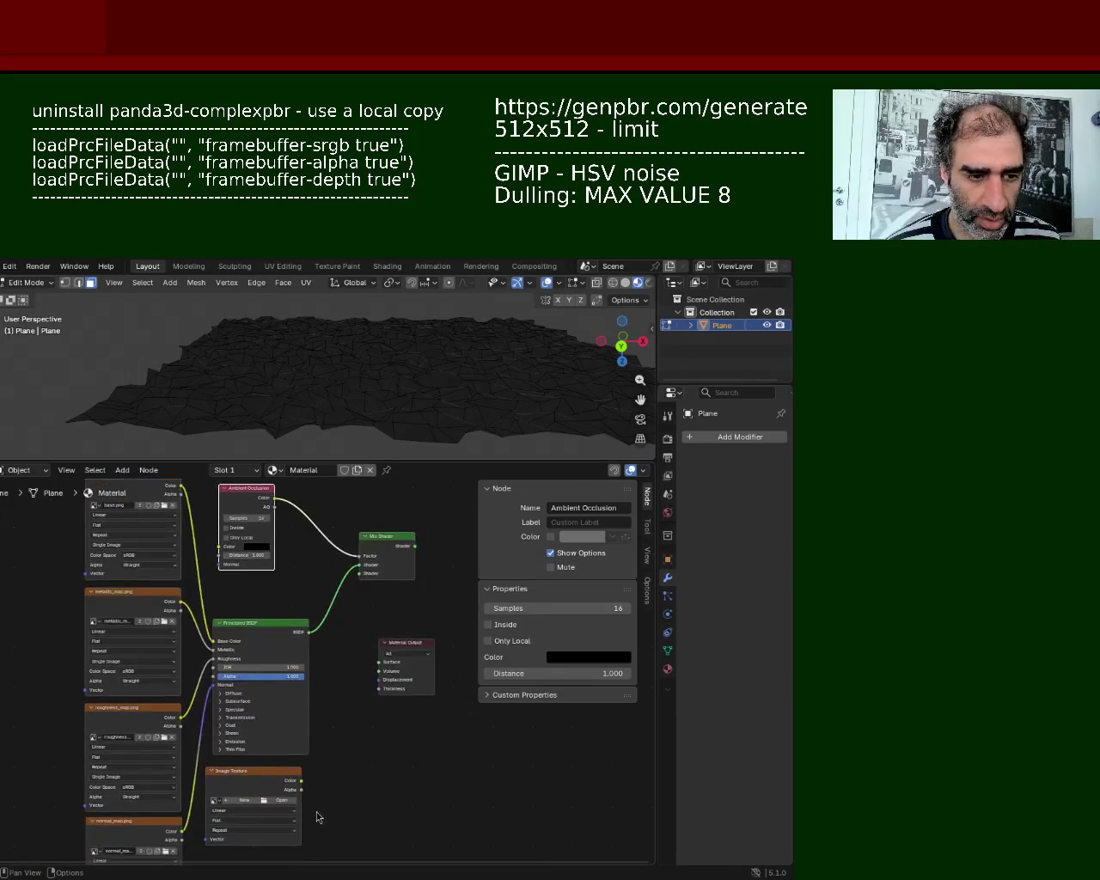
mouse_move(301, 781)
left_mouse_down()
mouse_move(344, 572)
mouse_move(357, 573)
left_mouse_up()
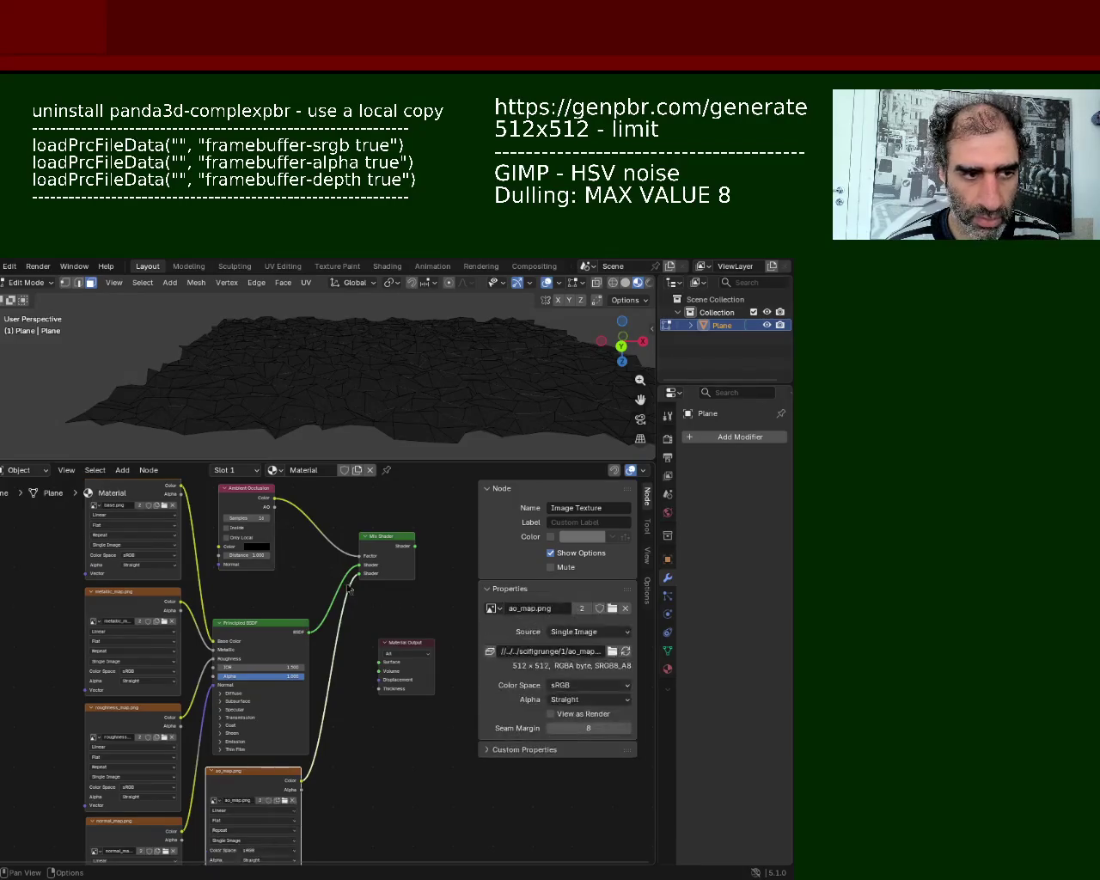
Step: Connect the Mix Shader to the Material Output Surface and give the 3D view more room
mouse_move(395, 662)
left_mouse_down()
mouse_move(448, 565)
mouse_move(430, 576)
left_mouse_up()
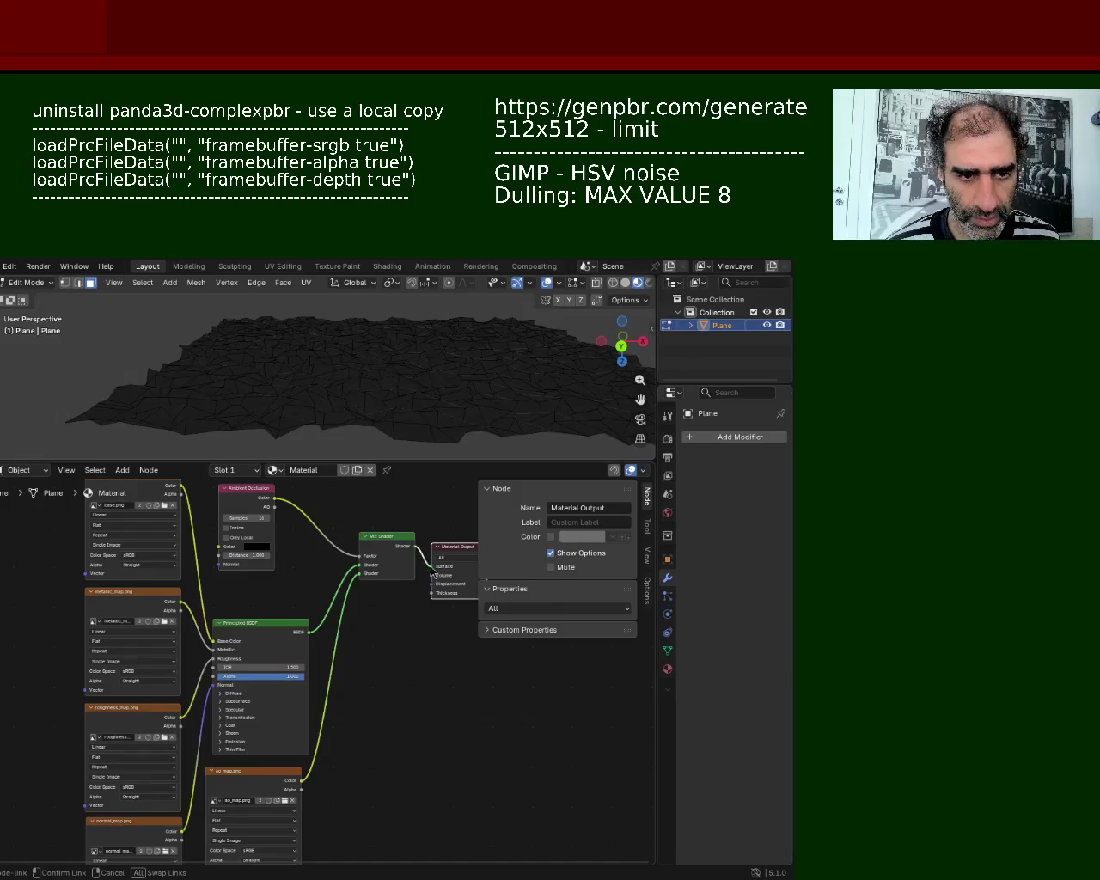
scroll(388, 649, "down", 1)
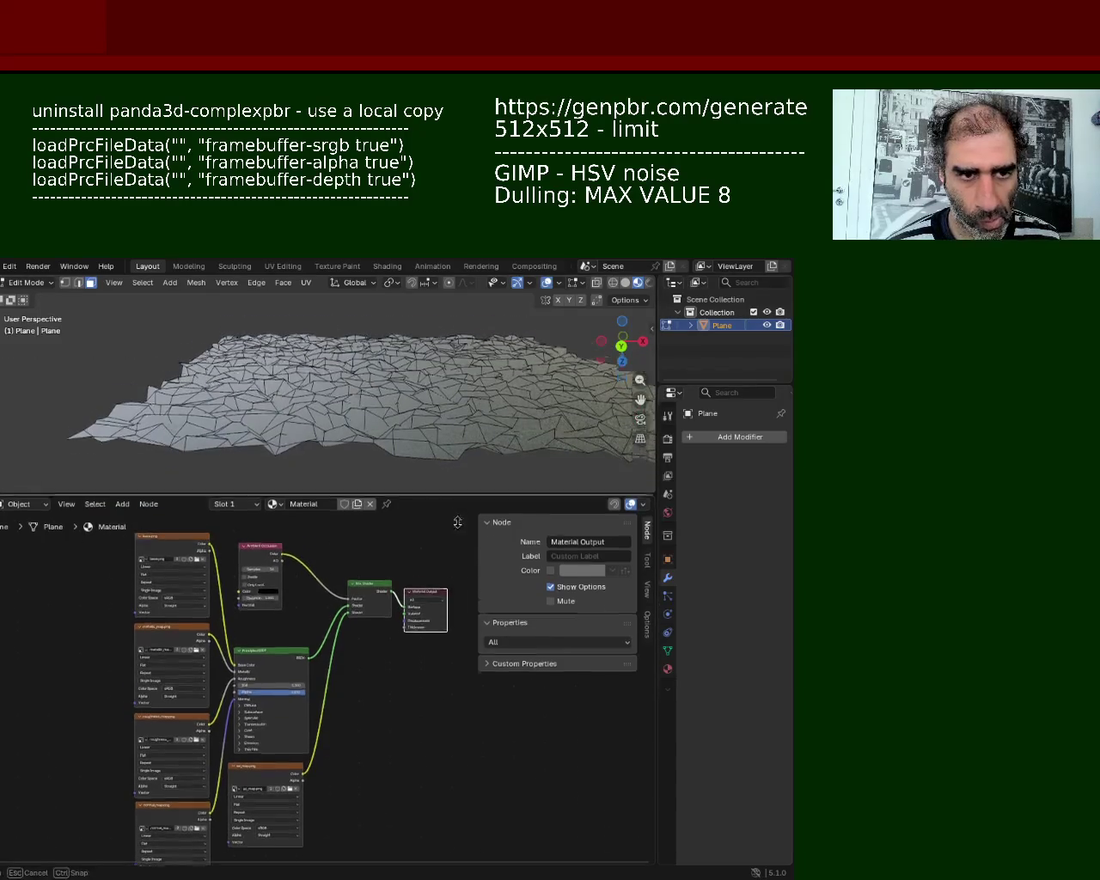
left_click_drag(456, 461, 456, 651)
middle_click_drag(491, 553, 459, 512)
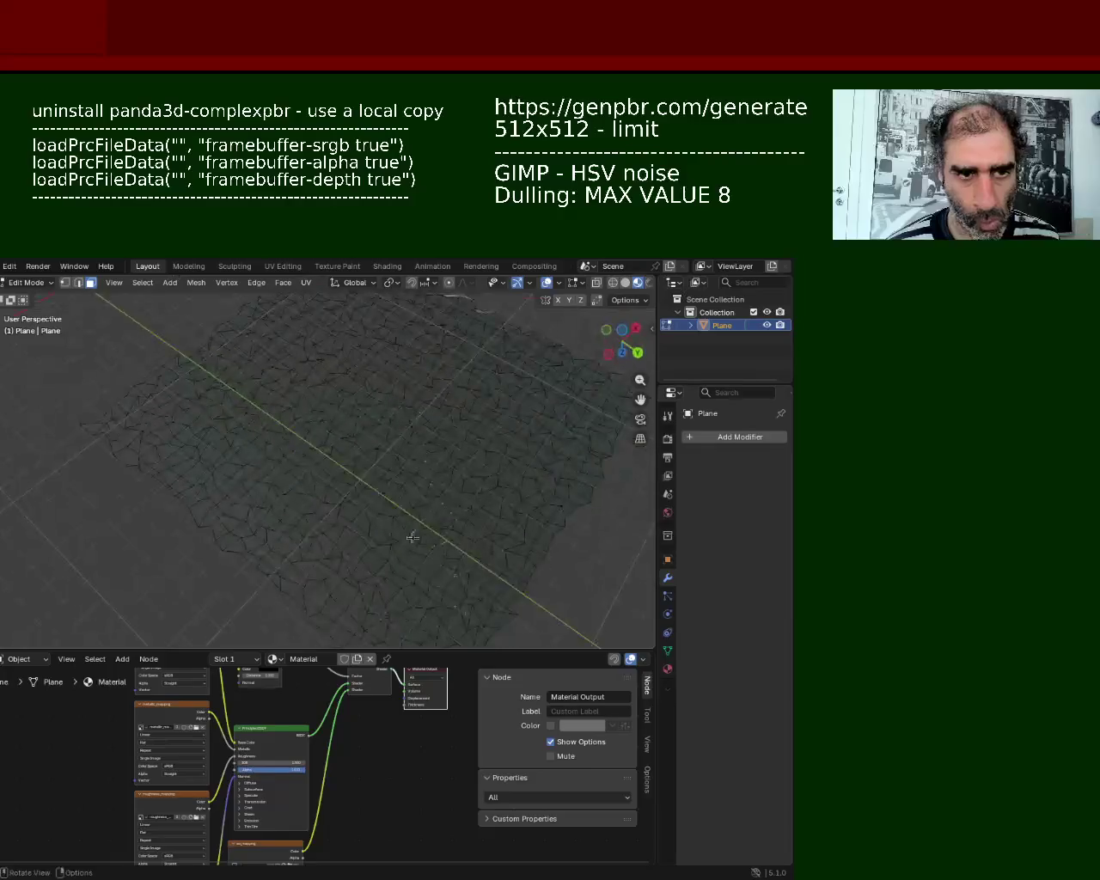
Step: Inspect the textured terrain up close from several angles, then delete the Plane object
middle_click_drag(519, 462, 364, 491)
scroll(380, 421, "up", 4)
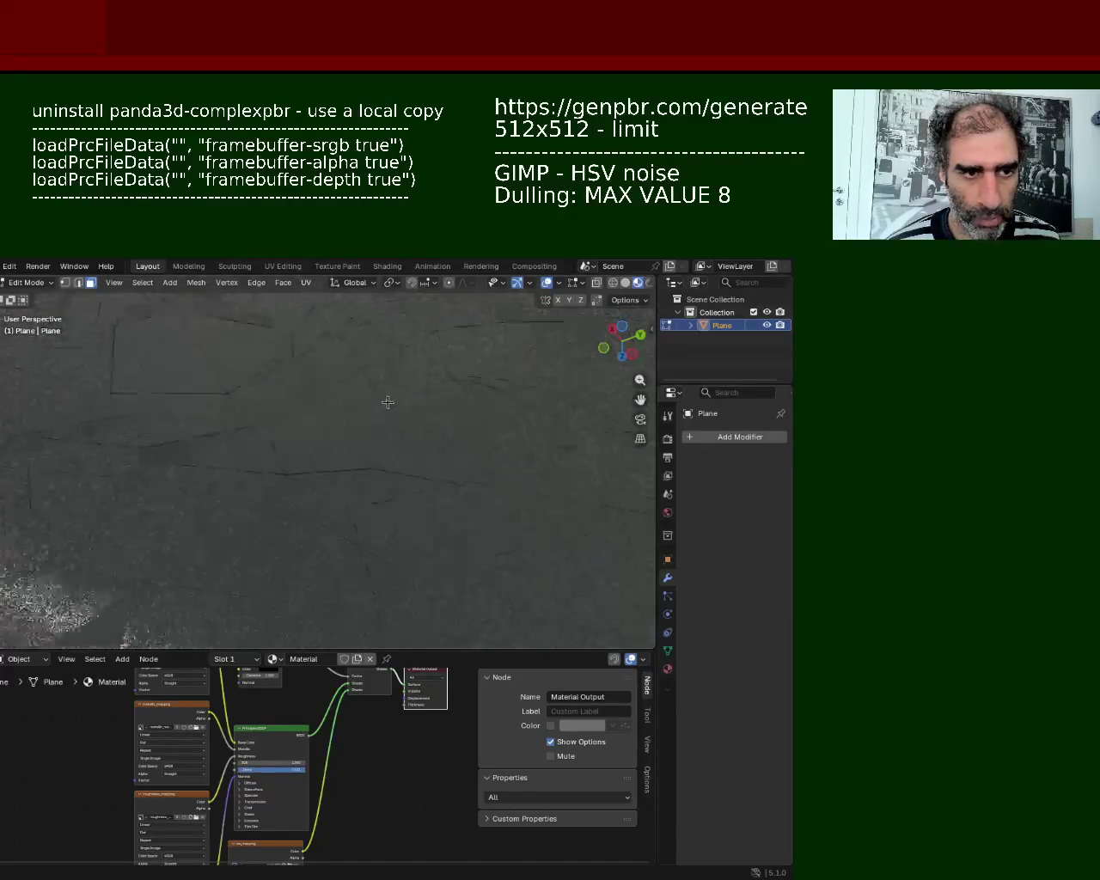
scroll(386, 398, "up", 3)
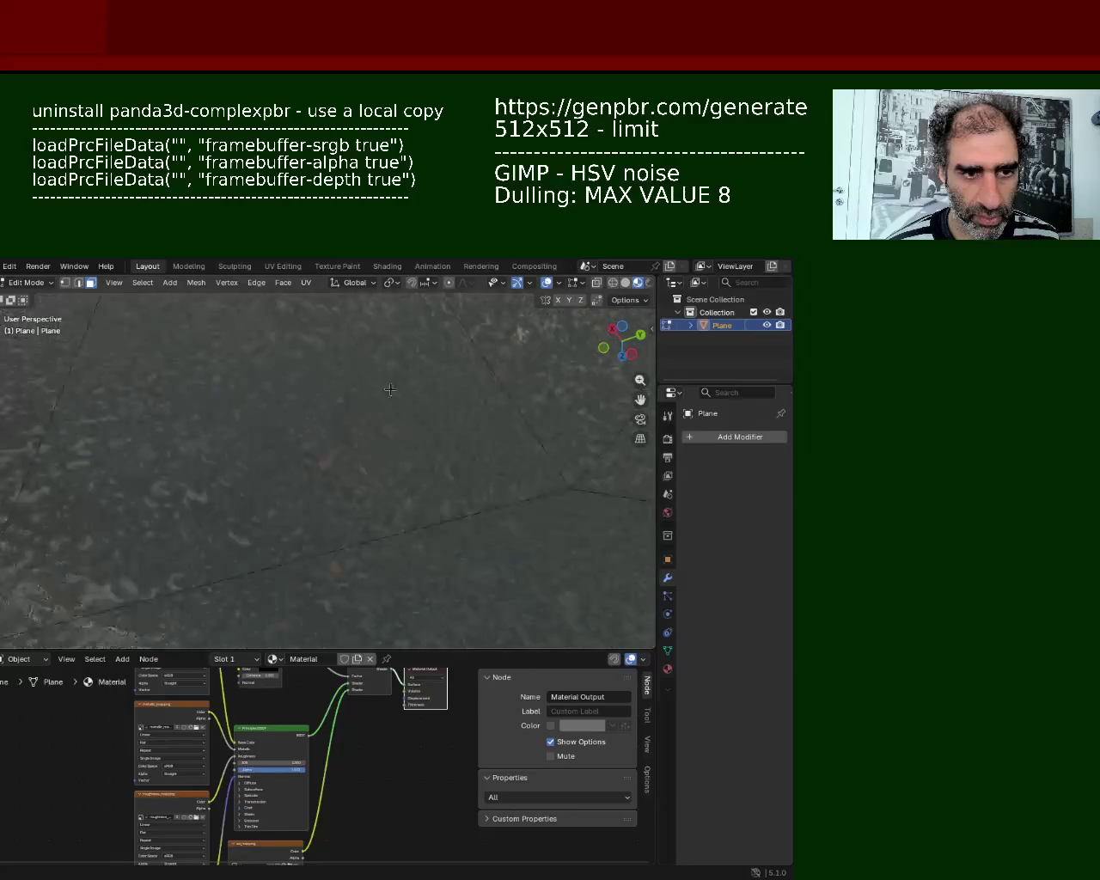
mouse_move(388, 396)
middle_mouse_down()
mouse_move(395, 441)
mouse_move(298, 442)
mouse_move(364, 481)
mouse_move(398, 451)
mouse_move(419, 454)
middle_mouse_up()
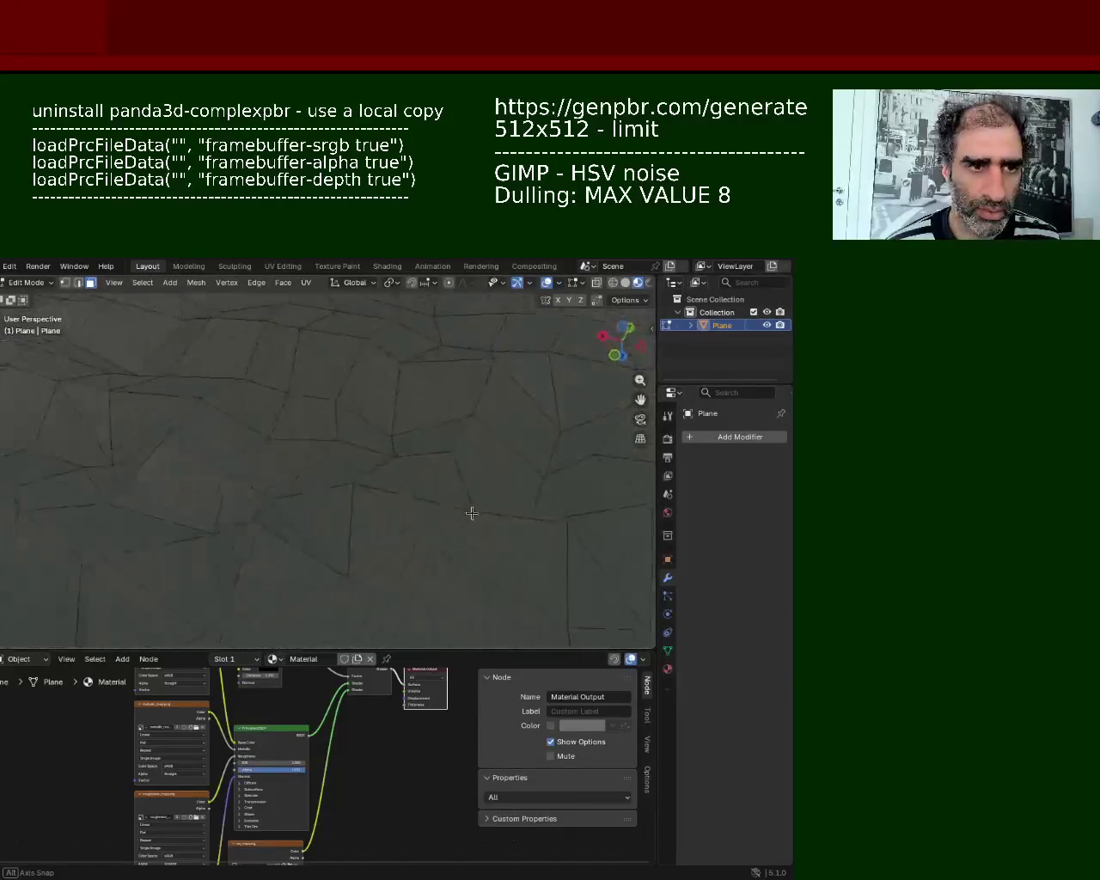
middle_click_drag(471, 514, 441, 472)
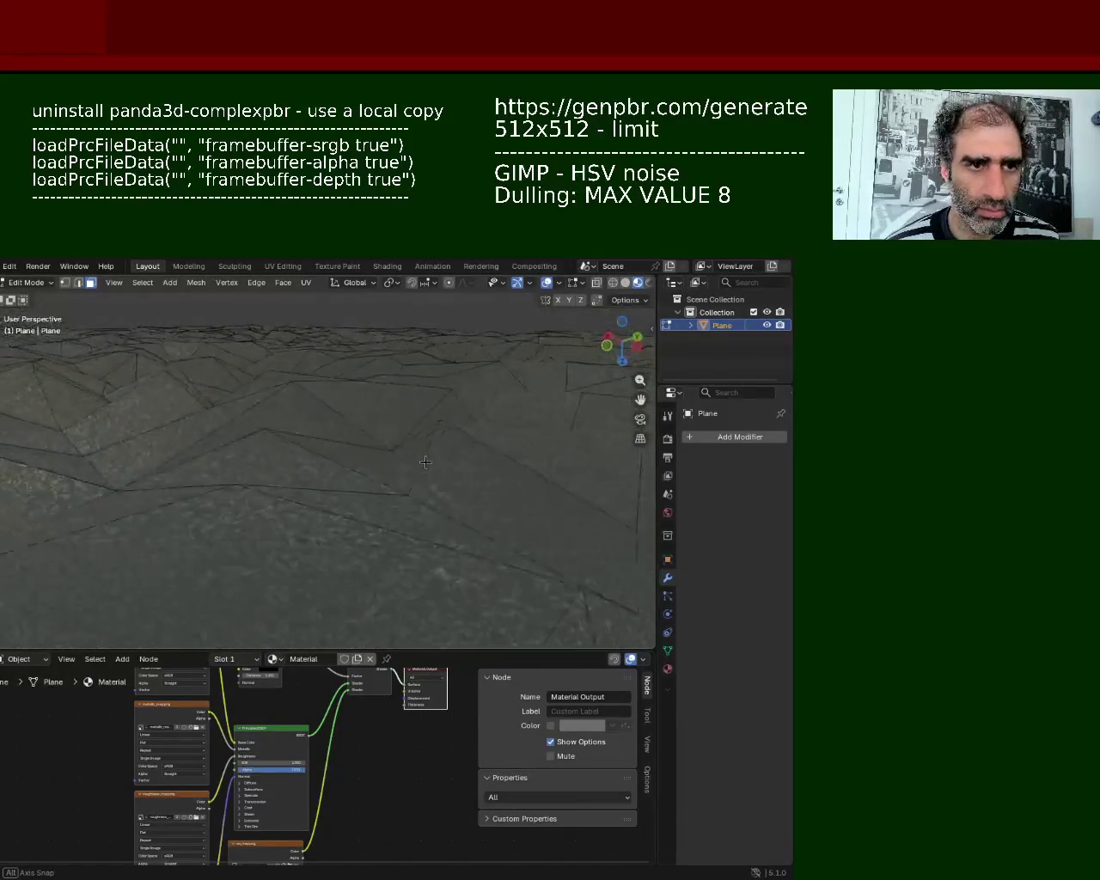
mouse_move(327, 464)
middle_mouse_down()
mouse_move(184, 467)
mouse_move(149, 479)
mouse_move(247, 462)
mouse_move(358, 540)
mouse_move(373, 457)
mouse_move(395, 420)
mouse_move(469, 410)
mouse_move(479, 447)
mouse_move(443, 512)
mouse_move(381, 560)
mouse_move(386, 496)
mouse_move(393, 524)
mouse_move(408, 460)
mouse_move(467, 479)
mouse_move(302, 476)
mouse_move(375, 452)
mouse_move(364, 442)
mouse_move(388, 491)
mouse_move(388, 457)
mouse_move(367, 449)
mouse_move(371, 482)
middle_mouse_up()
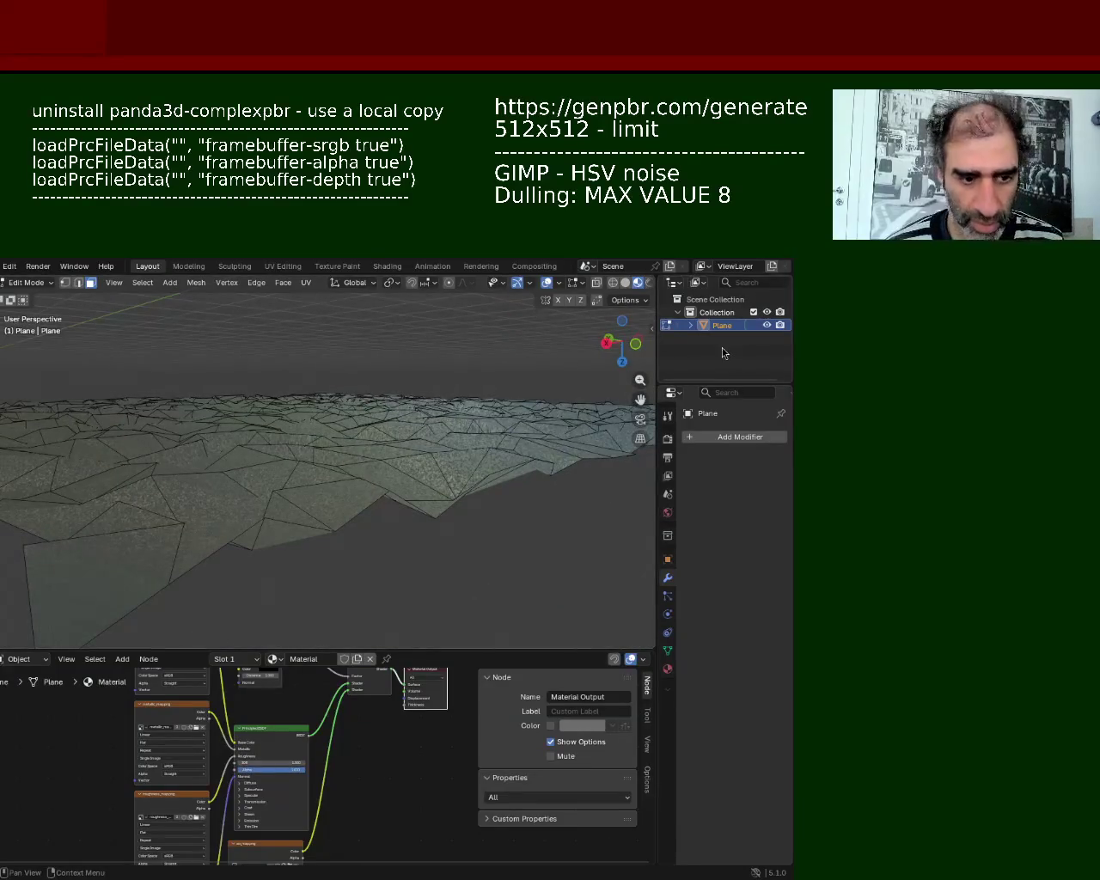
key("x")
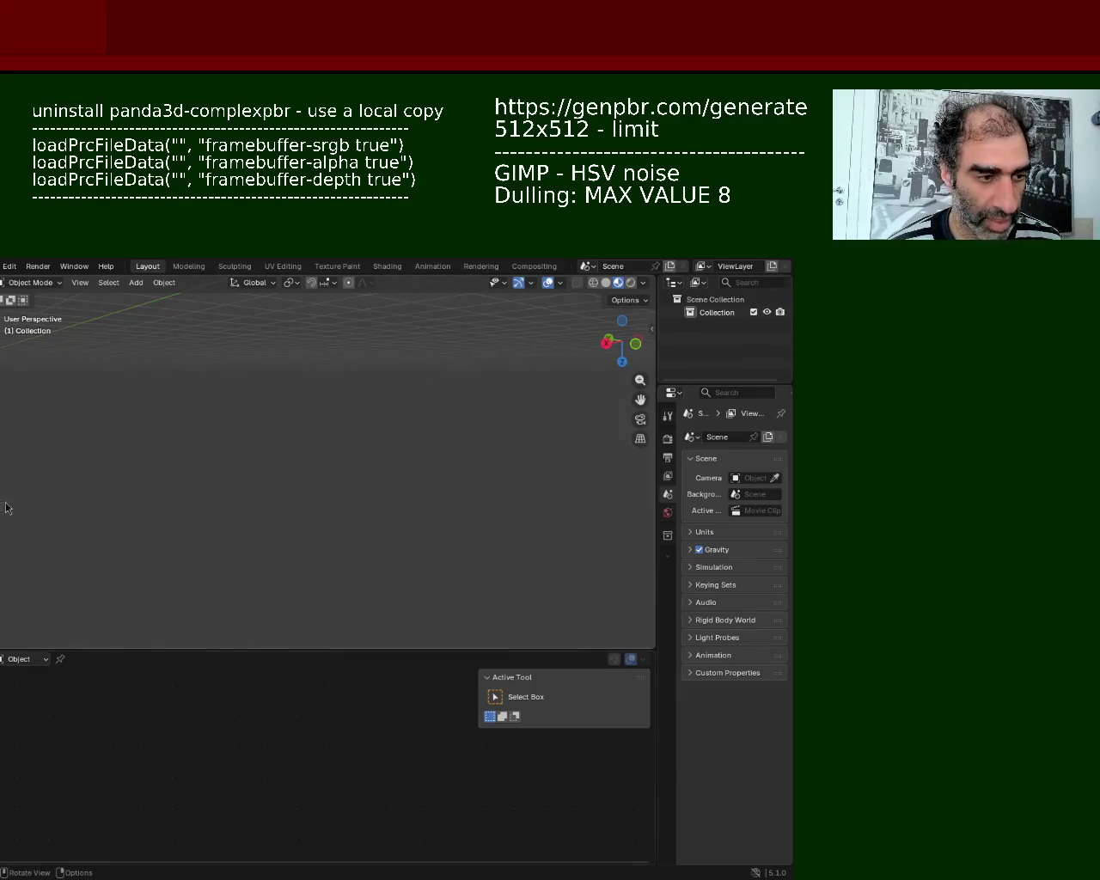
Step: Add a new Plane mesh via Add > Mesh > Plane and view it from above
left_click(2, 659)
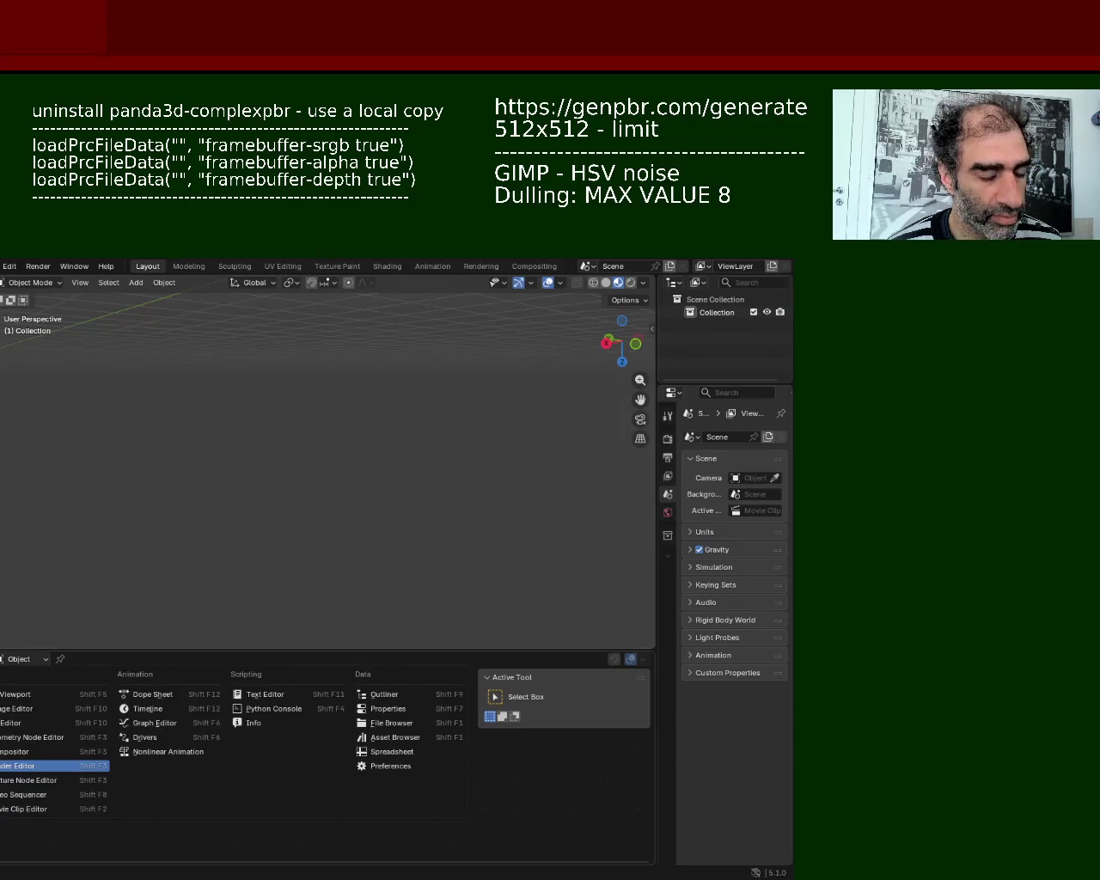
left_click(135, 283)
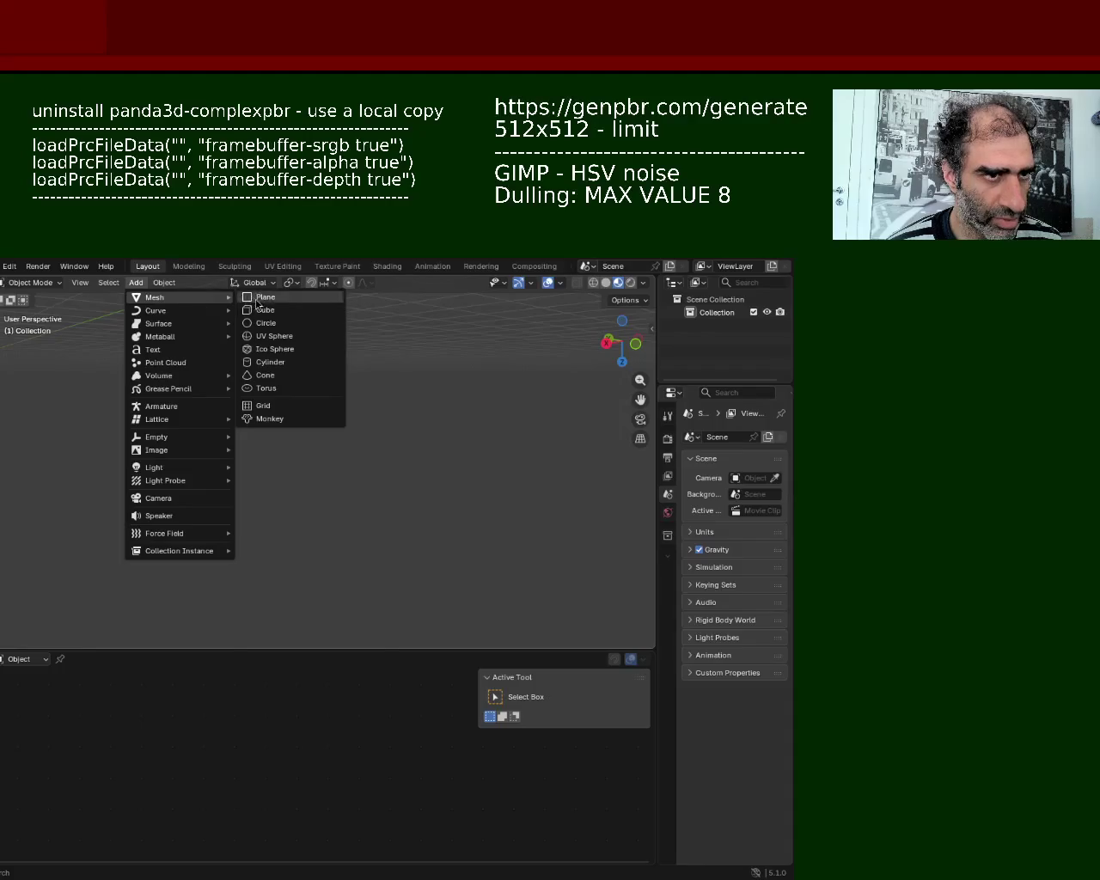
mouse_move(155, 298)
left_click(256, 301)
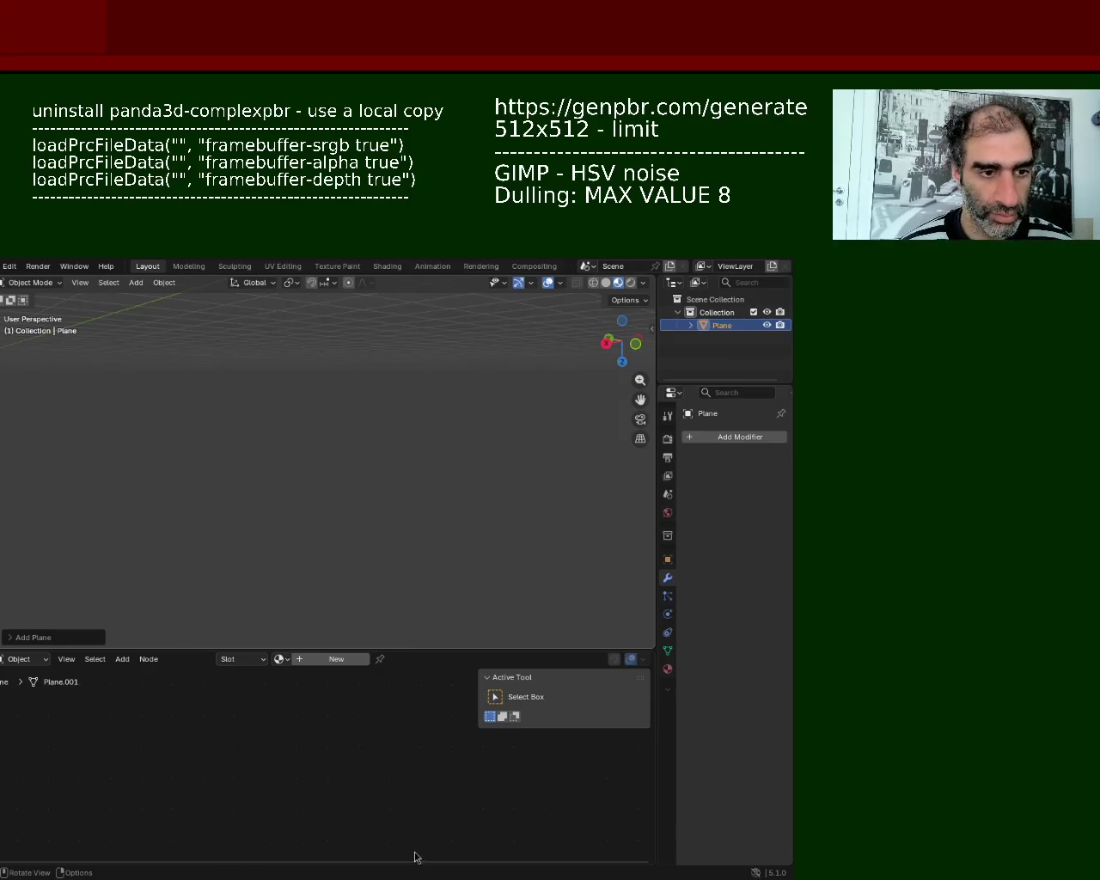
mouse_move(314, 393)
middle_mouse_down()
mouse_move(371, 421)
mouse_move(385, 345)
mouse_move(292, 404)
mouse_move(335, 390)
mouse_move(330, 404)
middle_mouse_up()
Step: Enter Edit Mode on the new plane and subdivide it repeatedly into a grid
scroll(385, 345, "up", 5)
key("Tab")
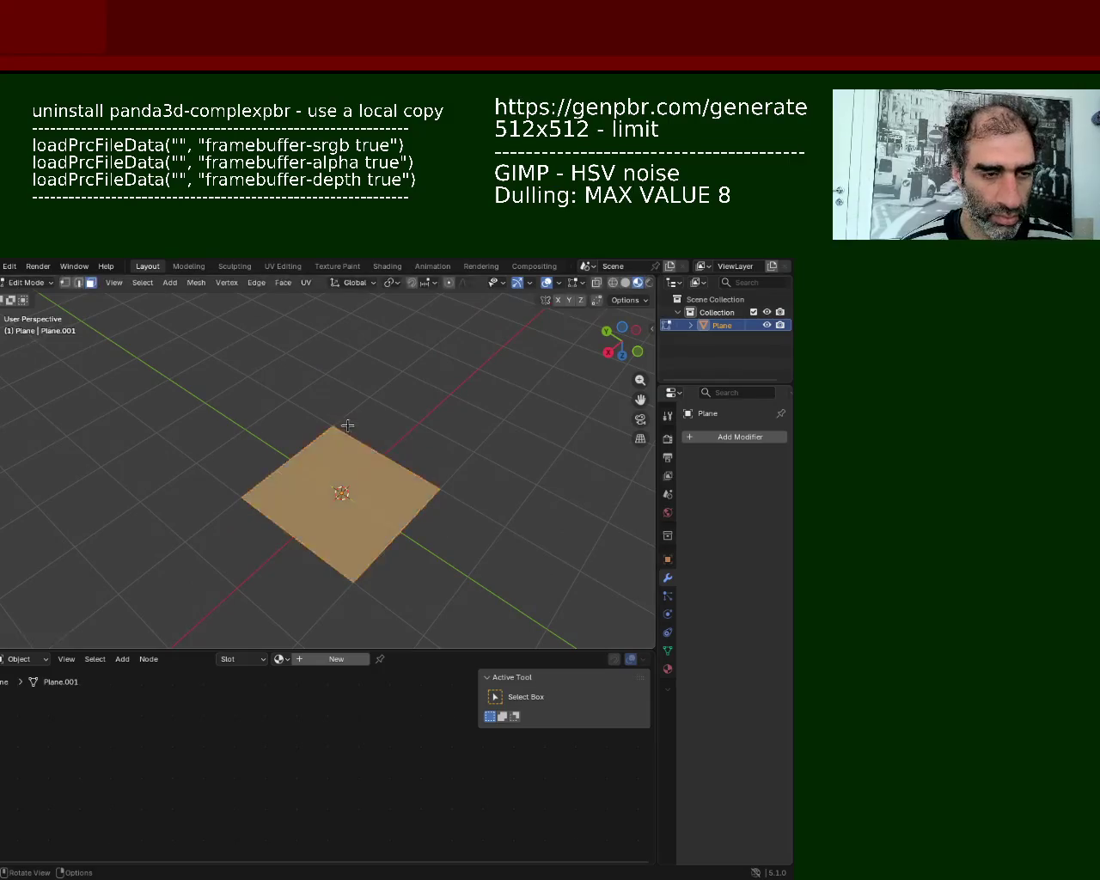
key("Tab")
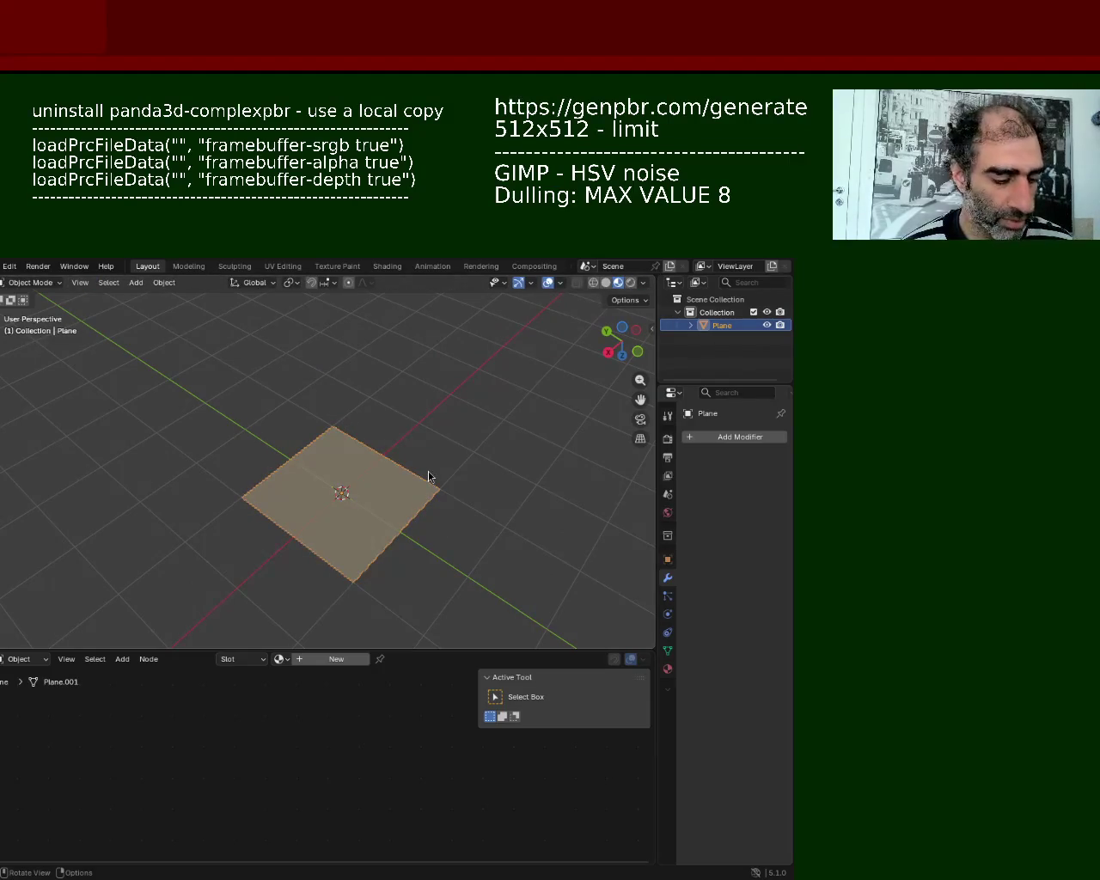
key("Tab")
scroll(412, 501, "up", 5)
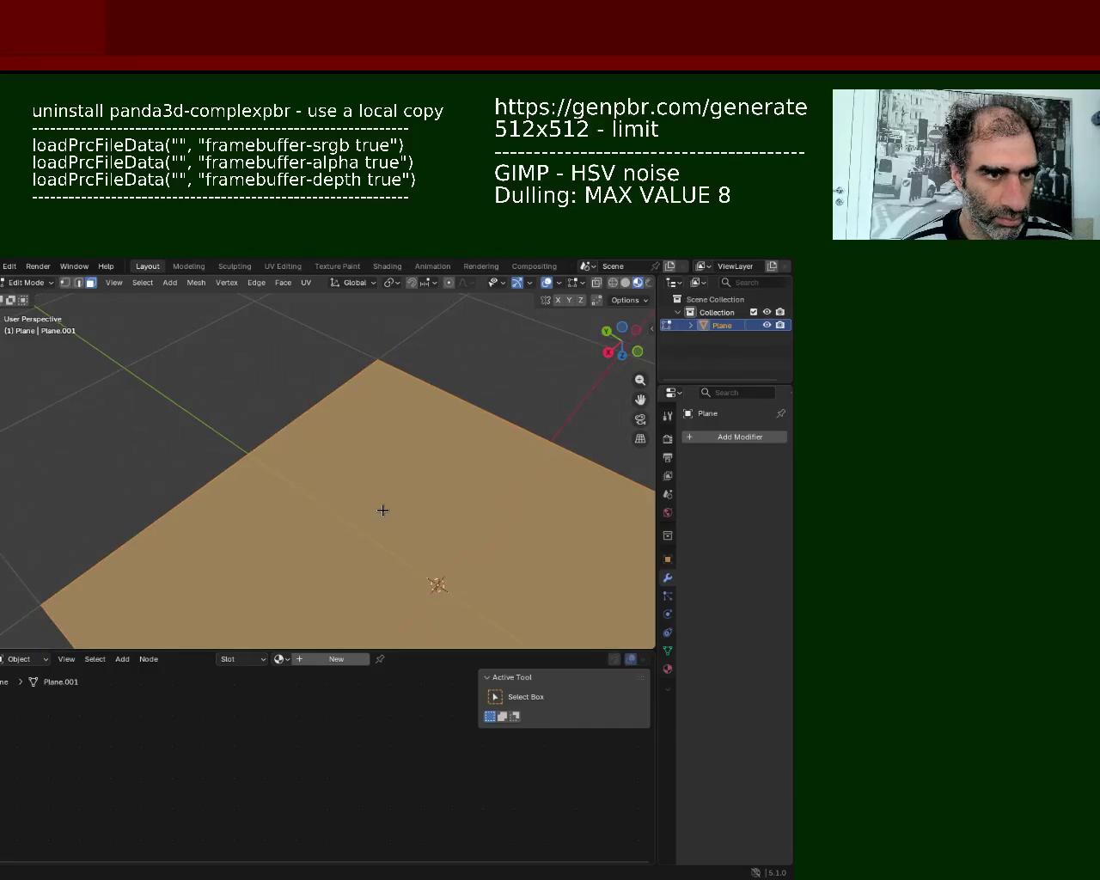
scroll(374, 457, "down", 8)
scroll(373, 456, "up", 2)
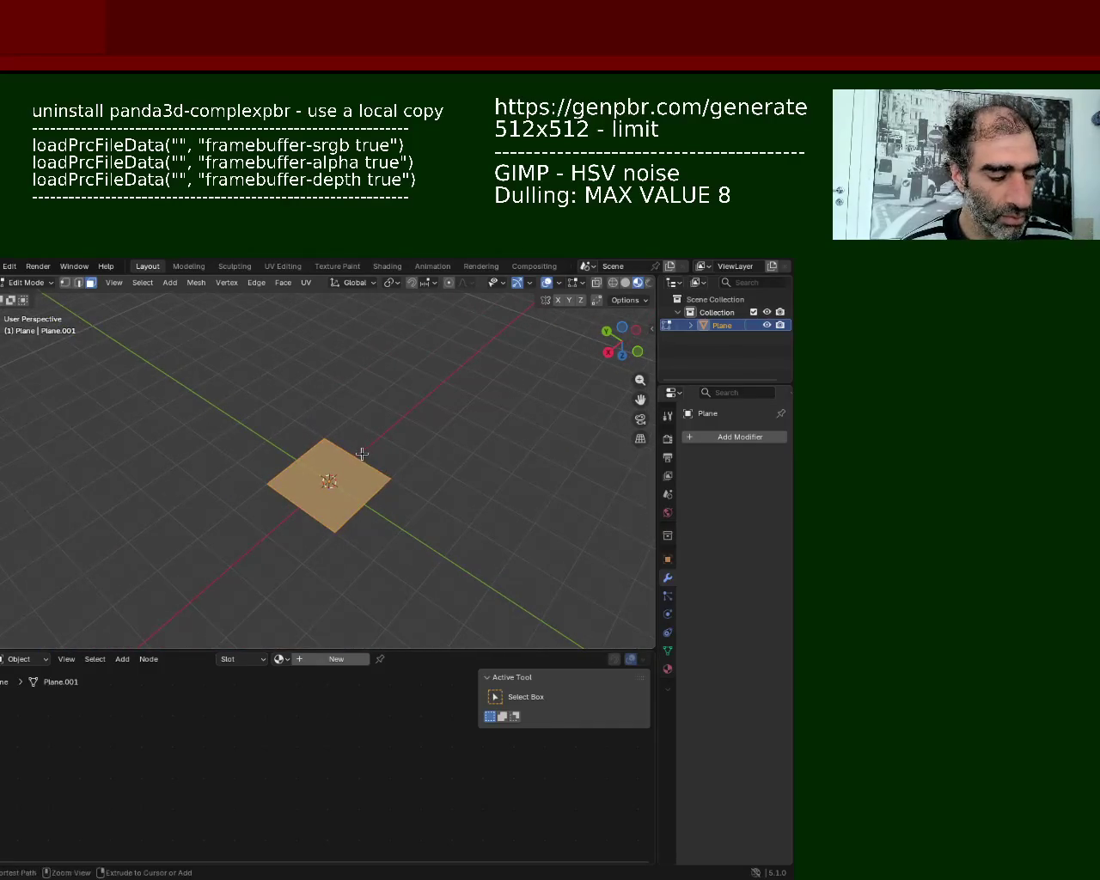
right_click(361, 455)
left_click(365, 457)
right_click(378, 458)
left_click(382, 457)
right_click(382, 457)
left_click(385, 458)
Step: Reselect the whole mesh and subdivide the grid once more for finer faces
left_click(468, 451)
mouse_move(412, 484)
middle_mouse_down()
mouse_move(412, 467)
mouse_move(405, 472)
middle_mouse_up()
key("a")
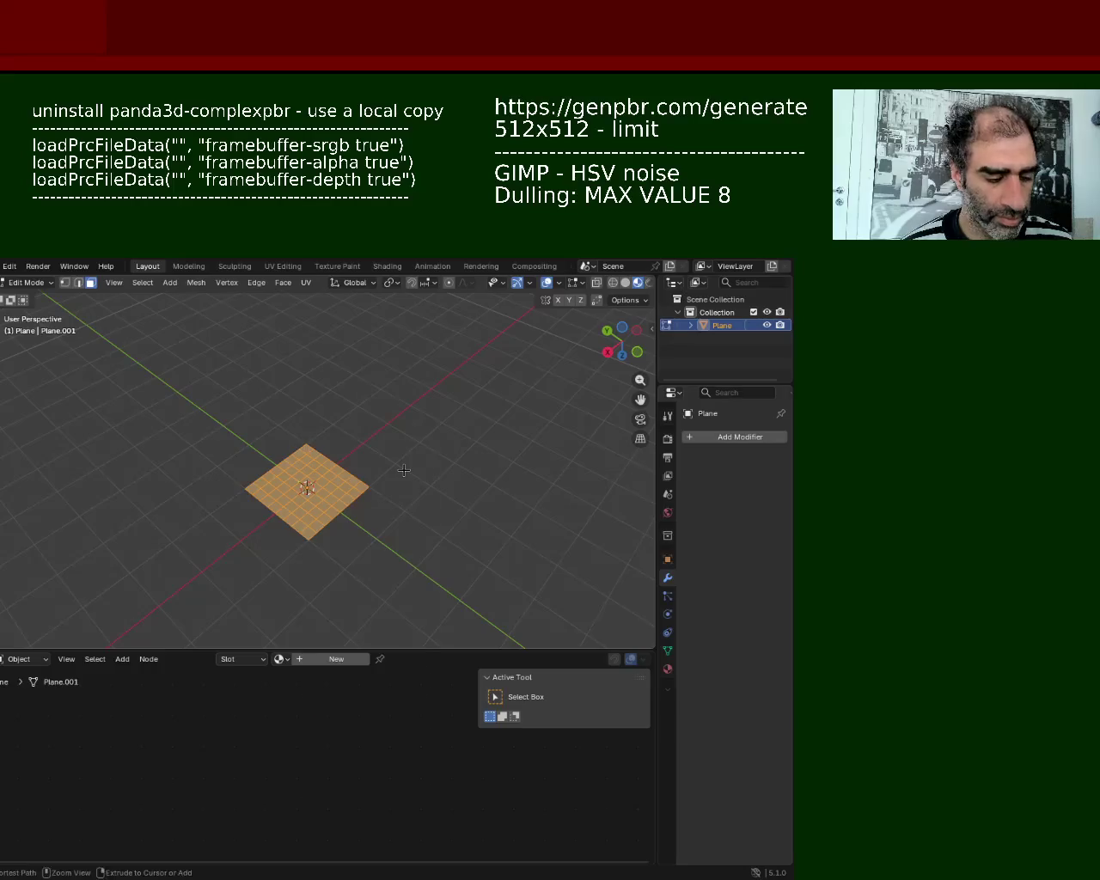
key("shift+r")
right_click(404, 471)
left_click(405, 472)
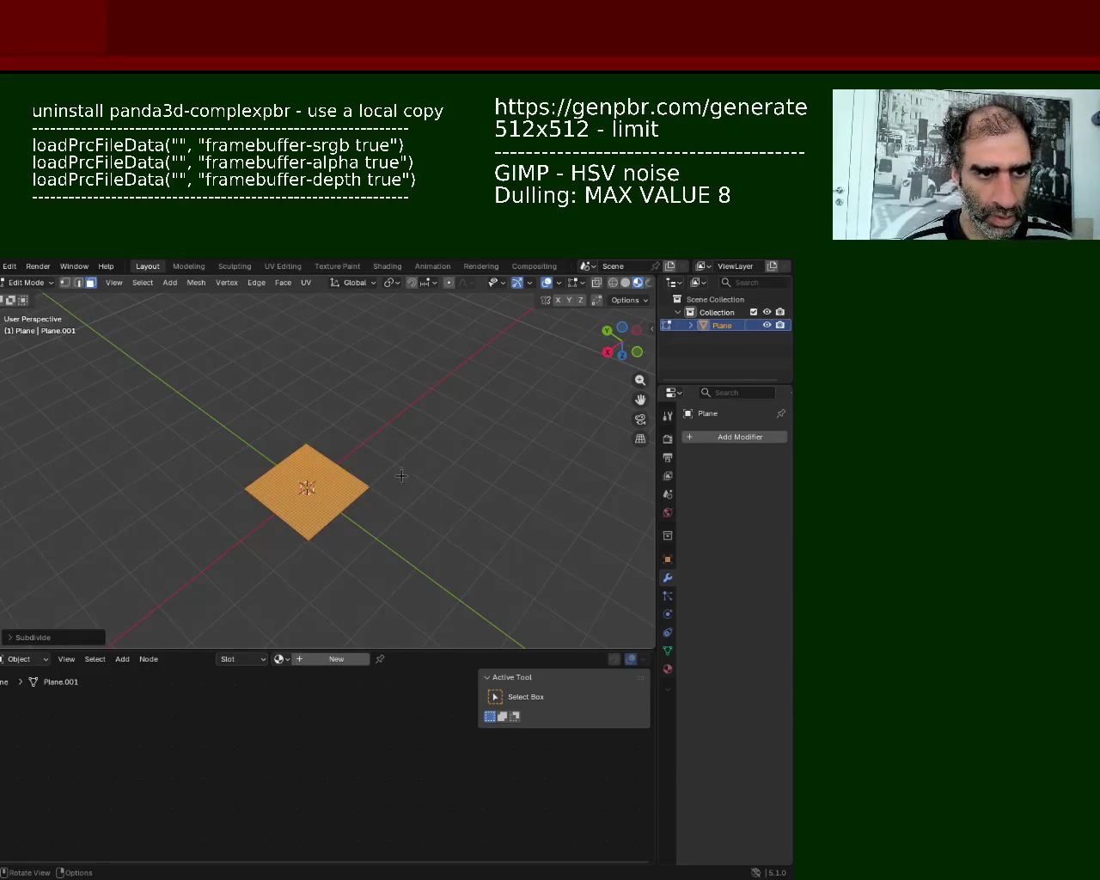
Step: Scale the plane up into a much larger sheet and make the bottom editor a Geometry Node Editor
key("s")
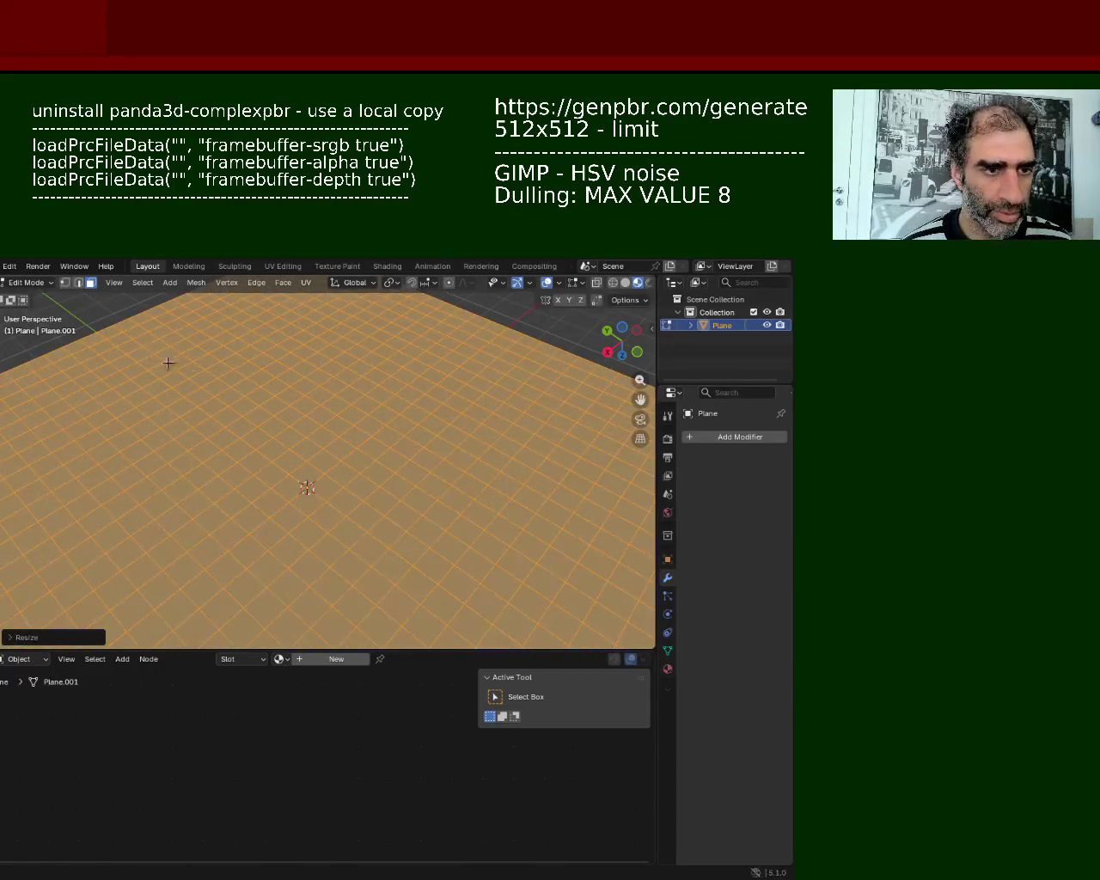
left_click(364, 494)
mouse_move(364, 493)
middle_mouse_down()
mouse_move(405, 441)
mouse_move(383, 474)
mouse_move(363, 434)
middle_mouse_up()
scroll(383, 474, "up", 2)
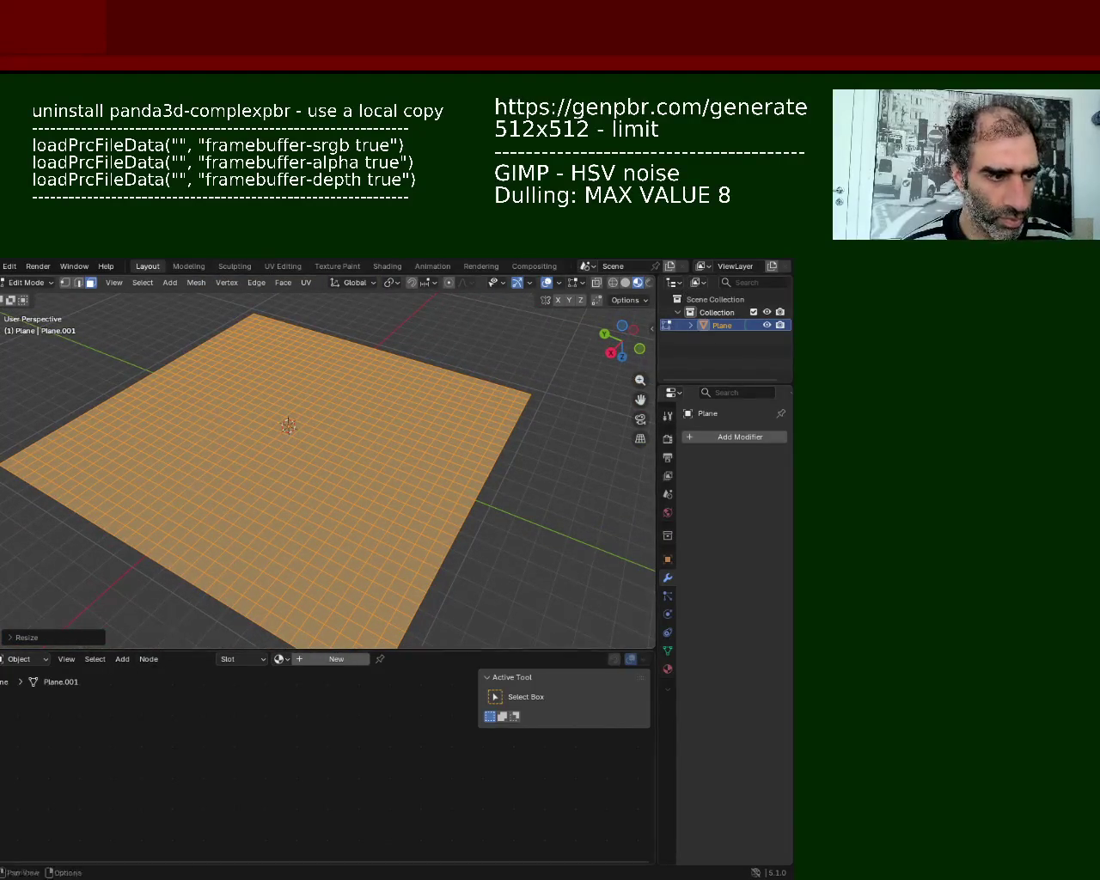
left_click(2, 659)
left_click(28, 738)
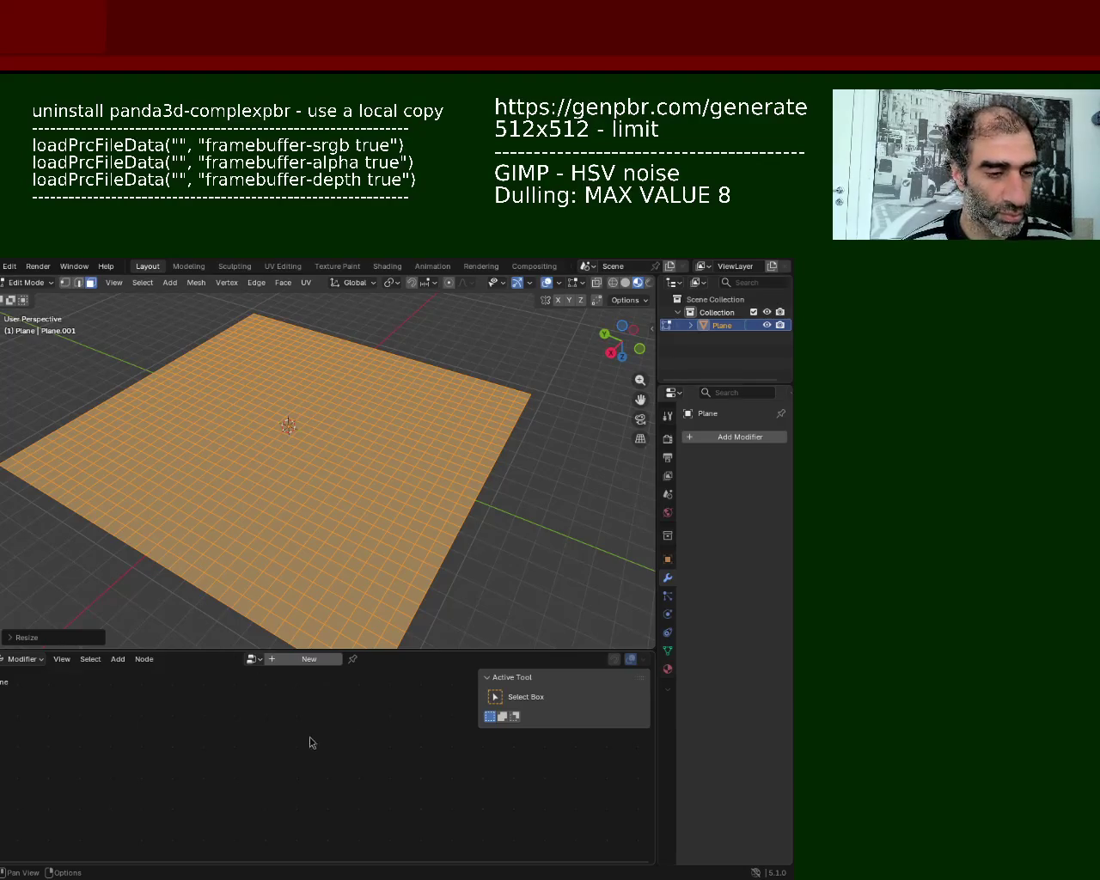
Step: Enlarge the node editor and add a Geometry Nodes modifier with a new node group
left_click_drag(344, 651, 351, 505)
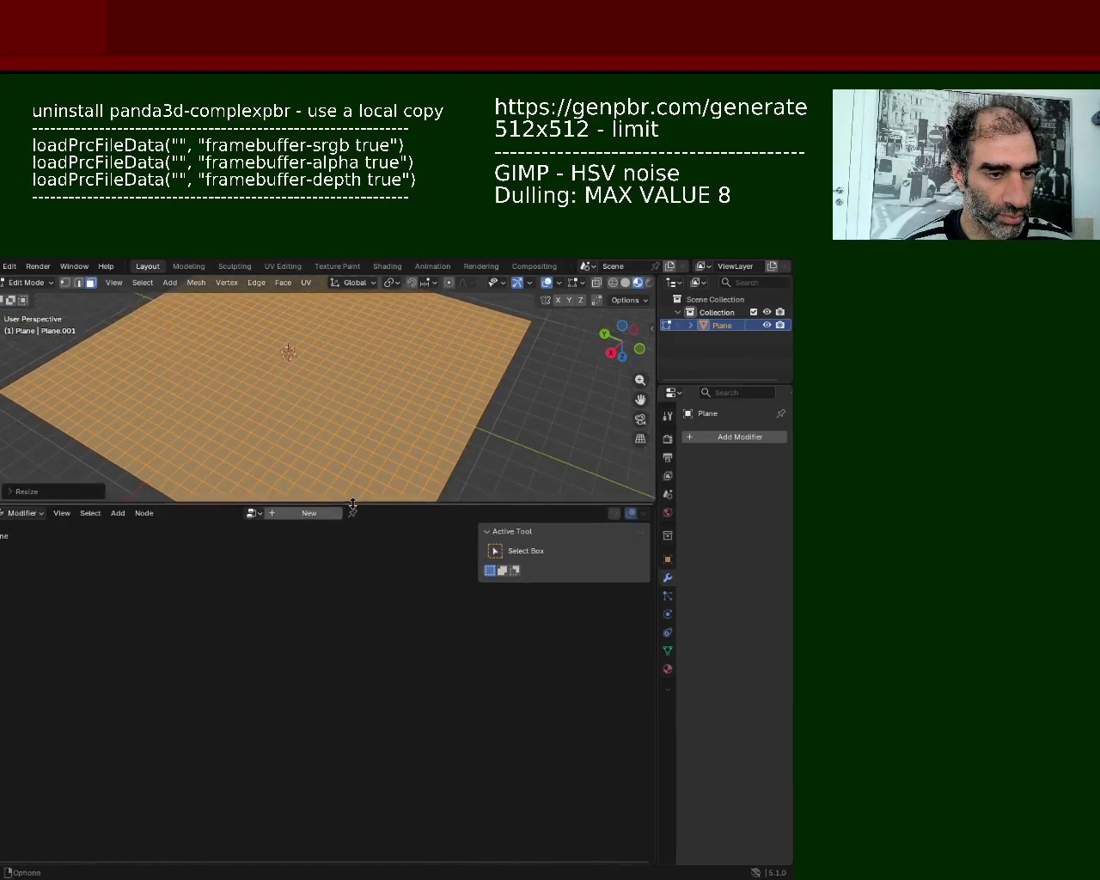
left_click(736, 439)
mouse_move(676, 471)
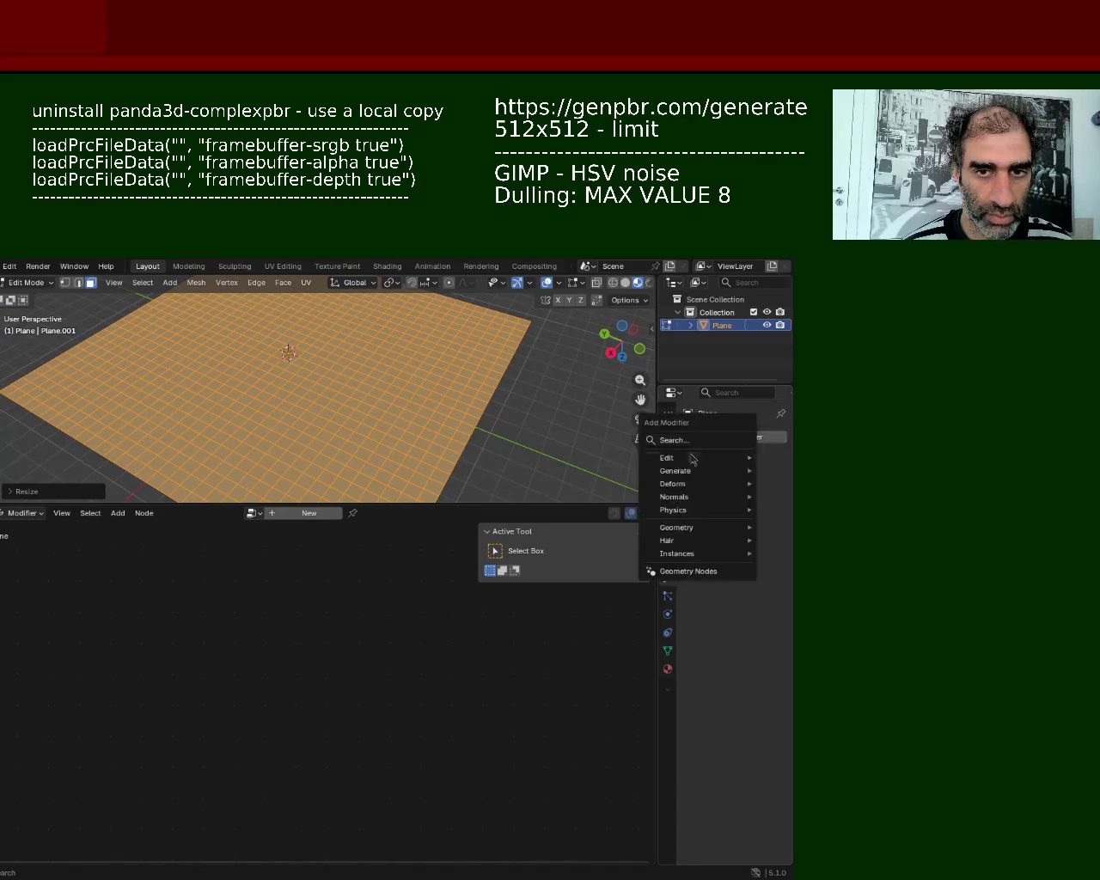
left_click(688, 571)
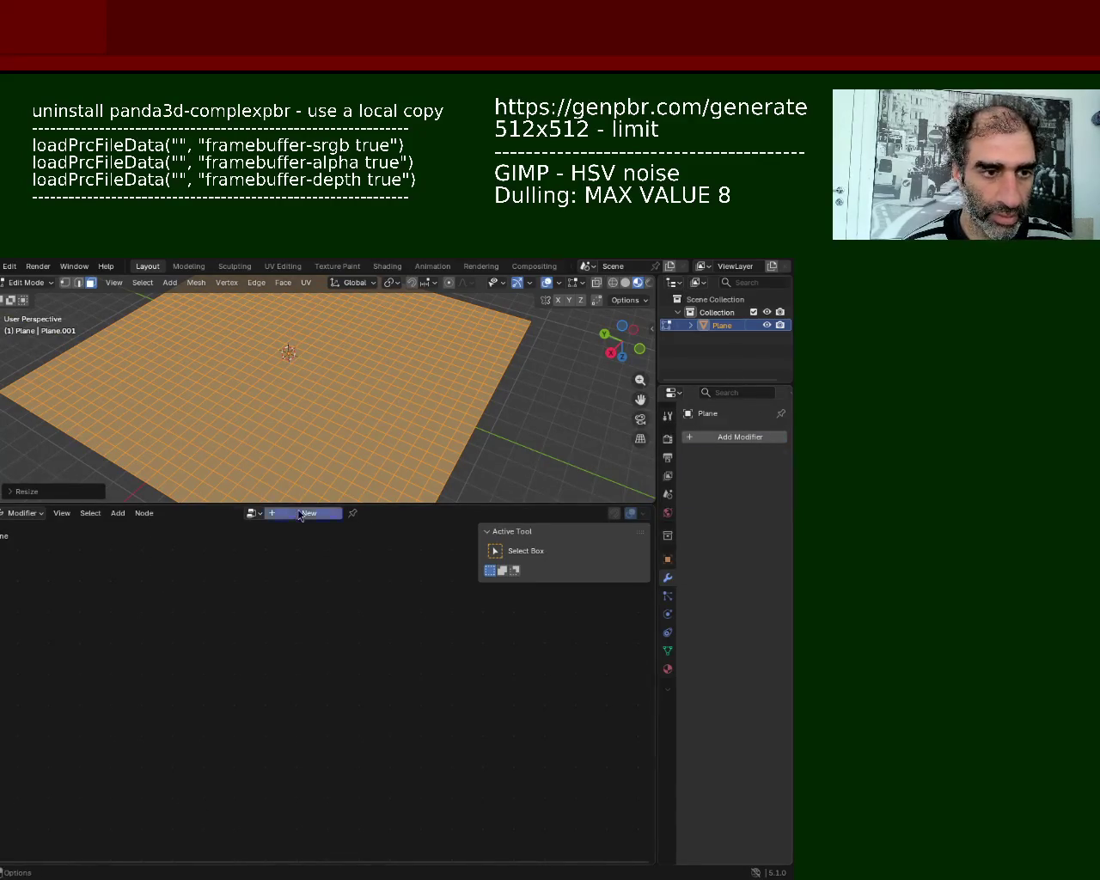
left_click(309, 513)
scroll(278, 716, "up", 1)
scroll(246, 682, "up", 2)
middle_click_drag(246, 682, 263, 593)
Step: Start a search for a node to add to the new node tree
key("shift+a")
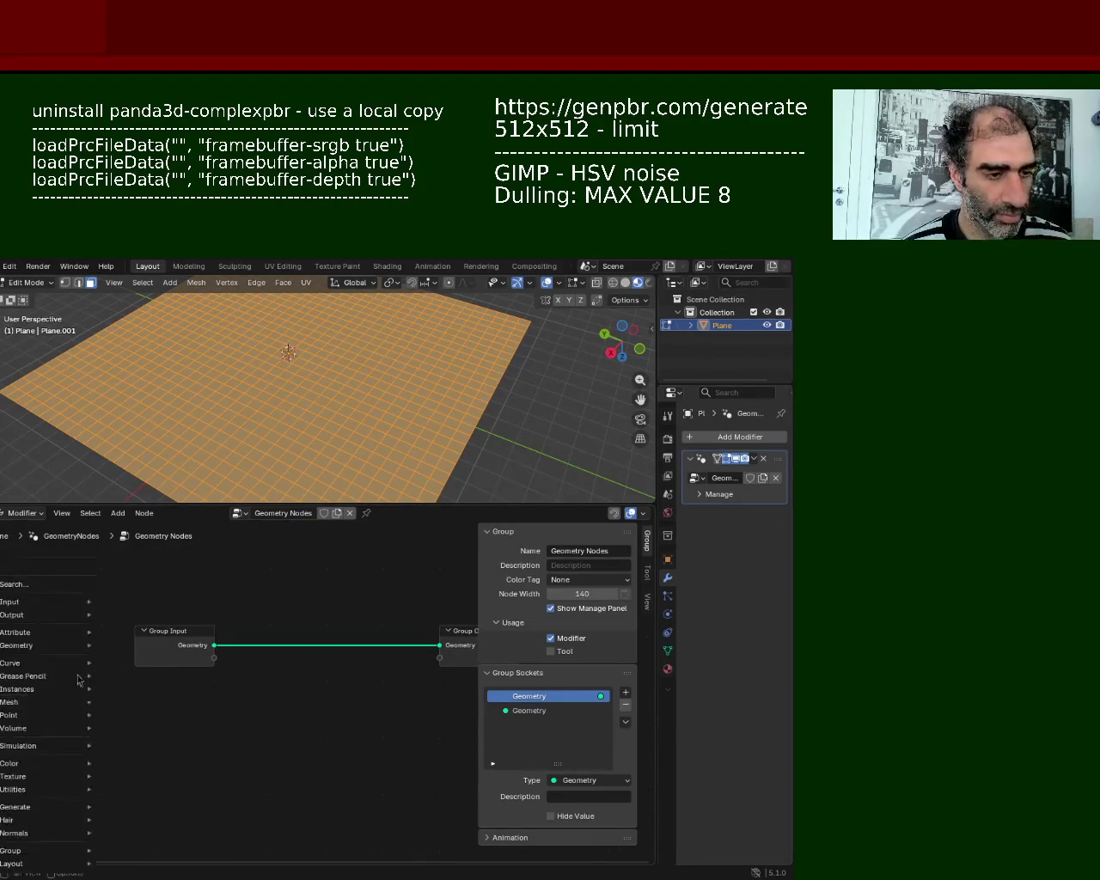
mouse_move(192, 717)
middle_mouse_down("ctrl")
mouse_move(169, 725)
mouse_move(263, 693)
middle_mouse_up("ctrl")
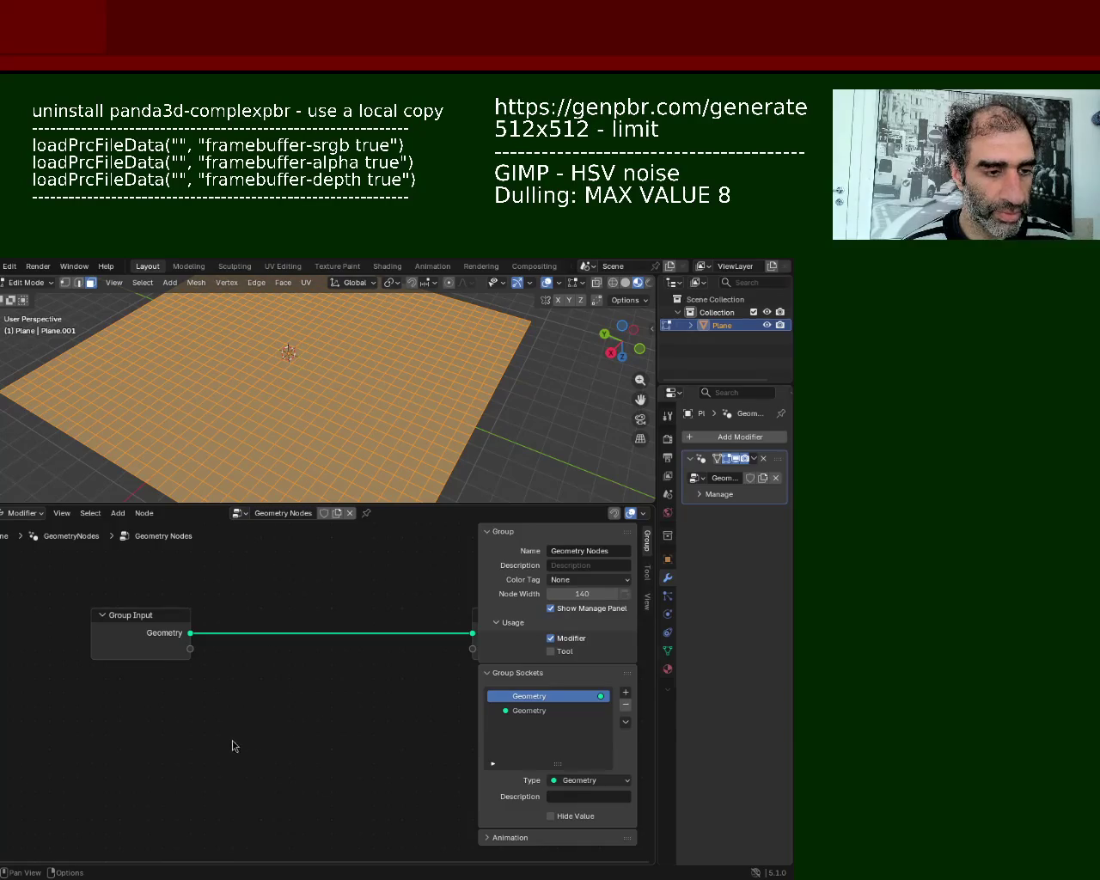
key("shift+a")
left_click(135, 584)
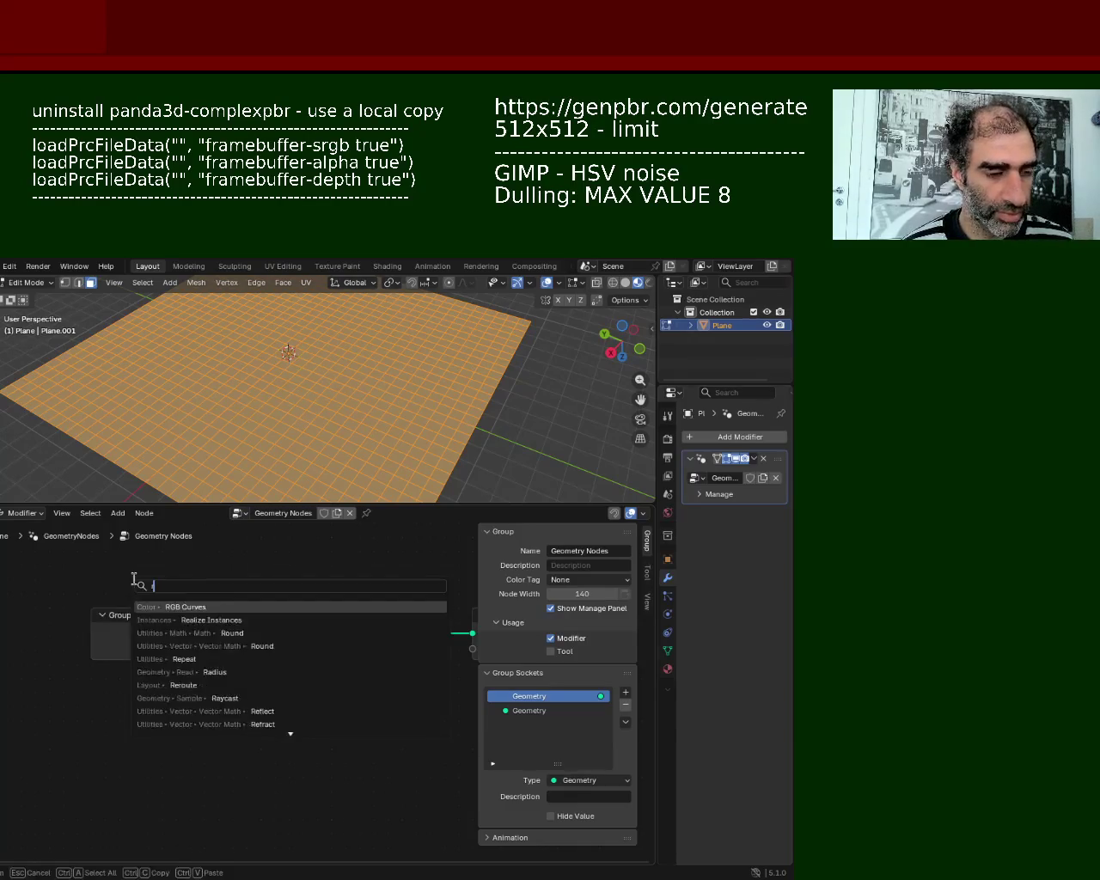